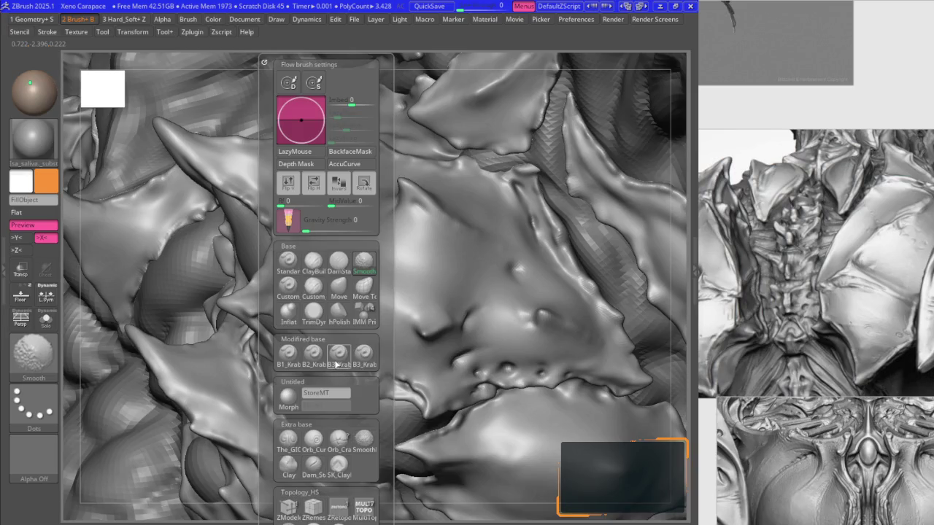
- Frame the whole creature, then orbit and zoom in close on the armored chest plates
{"action": "right_click_drag", "start_coordinate": [443, 358], "coordinate": [391, 274]}
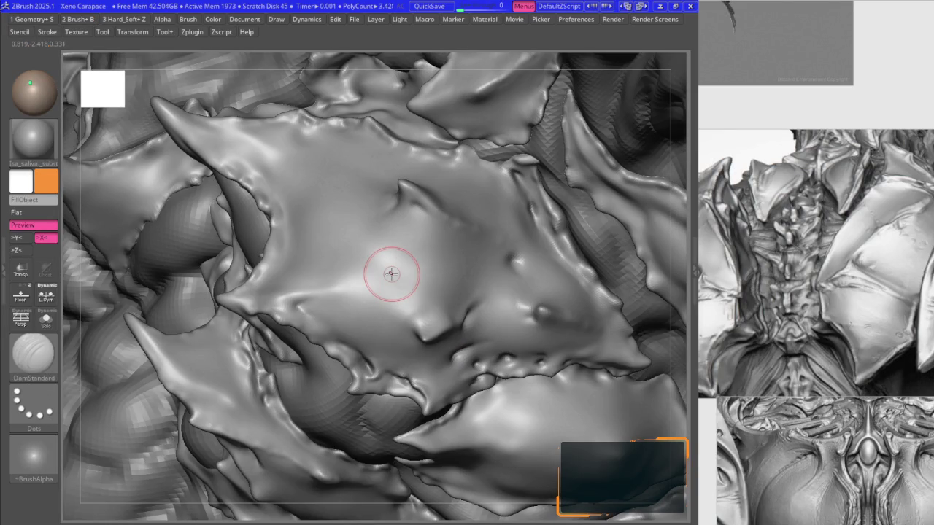
{"action": "key", "text": "f"}
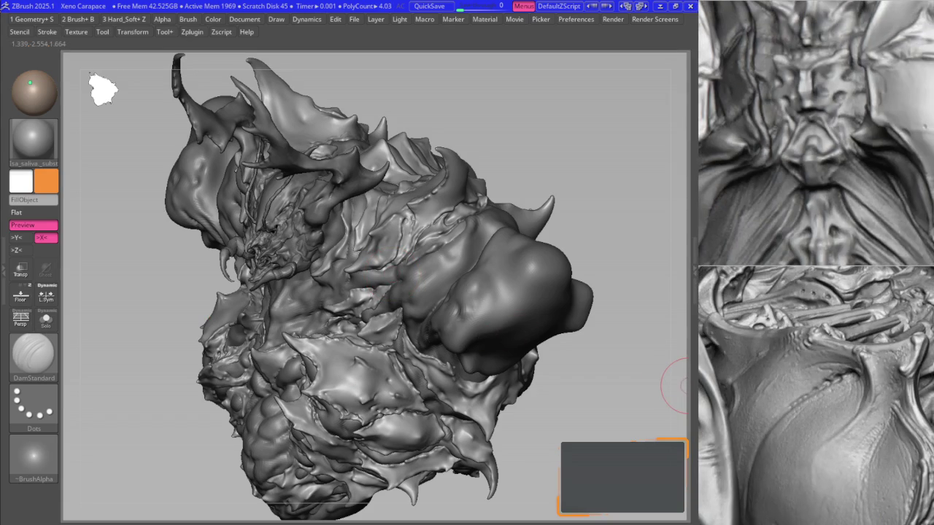
{"action": "mouse_move", "coordinate": [379, 285]}
{"action": "right_mouse_down"}
{"action": "mouse_move", "coordinate": [375, 250]}
{"action": "mouse_move", "coordinate": [513, 270]}
{"action": "right_mouse_up"}
{"action": "mouse_move", "coordinate": [489, 312]}
{"action": "right_mouse_down", "text": "ctrl"}
{"action": "mouse_move", "coordinate": [455, 209]}
{"action": "mouse_move", "coordinate": [479, 246]}
{"action": "mouse_move", "coordinate": [396, 219]}
{"action": "mouse_move", "coordinate": [385, 233]}
{"action": "mouse_move", "coordinate": [436, 245]}
{"action": "mouse_move", "coordinate": [416, 240]}
{"action": "mouse_move", "coordinate": [443, 236]}
{"action": "right_mouse_up", "text": "ctrl"}
{"action": "key", "text": "b"}
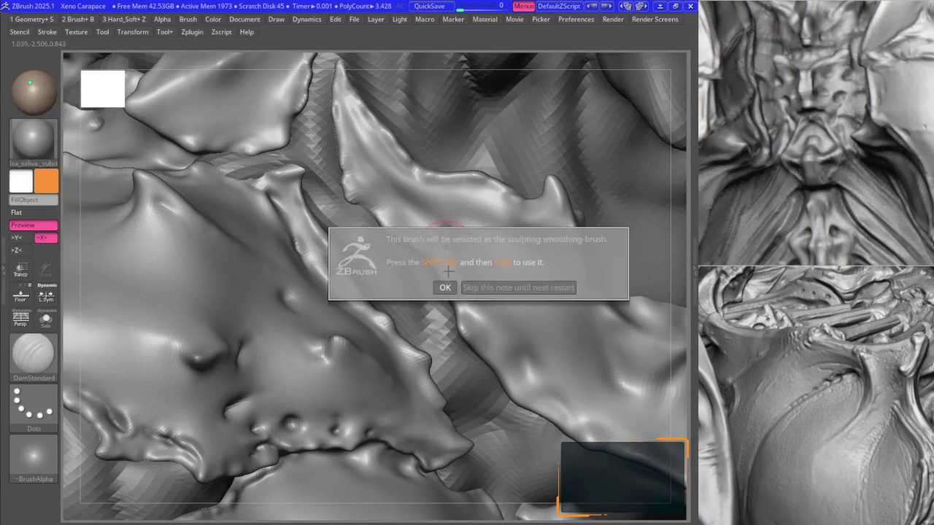
- Make Smooth the sculpting smoothing brush and select DamStandard for carving creases
{"action": "key", "text": "space"}
{"action": "left_click", "coordinate": [460, 261]}
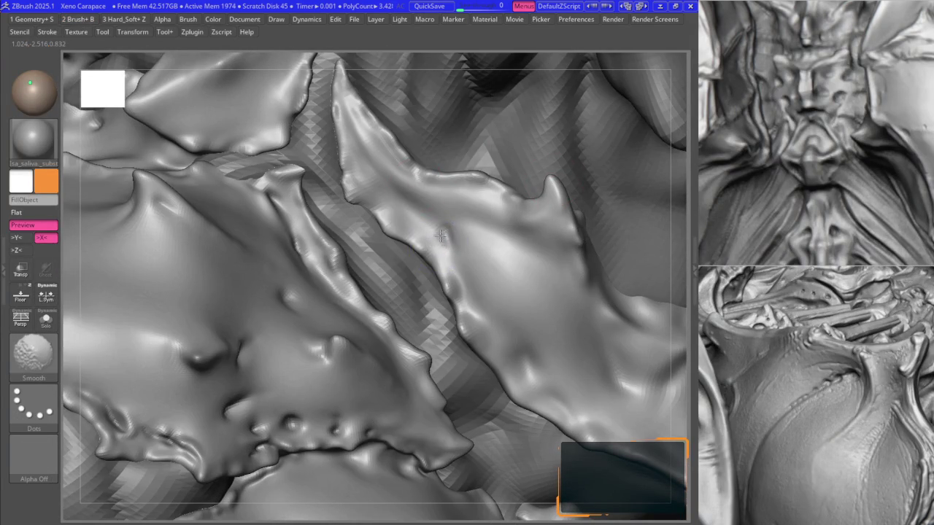
{"action": "key", "text": "space"}
{"action": "left_click", "coordinate": [434, 260]}
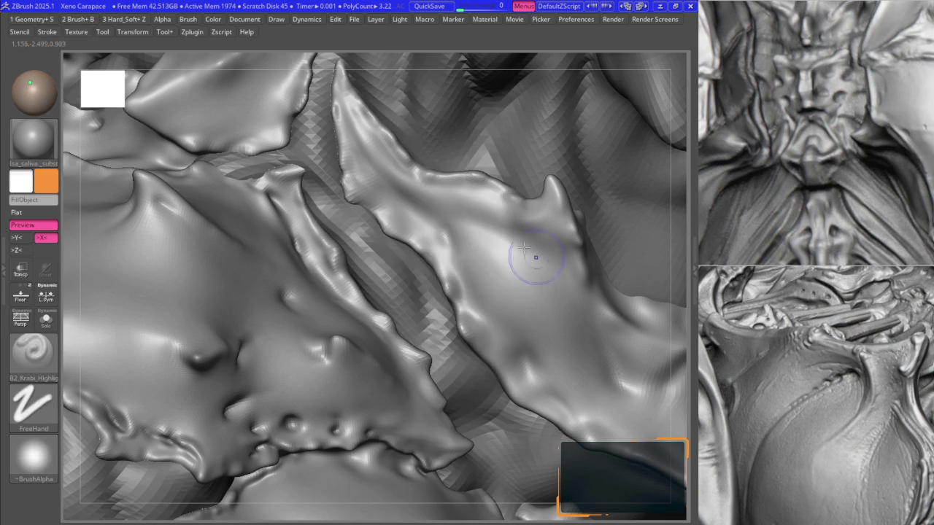
{"action": "key", "text": "space"}
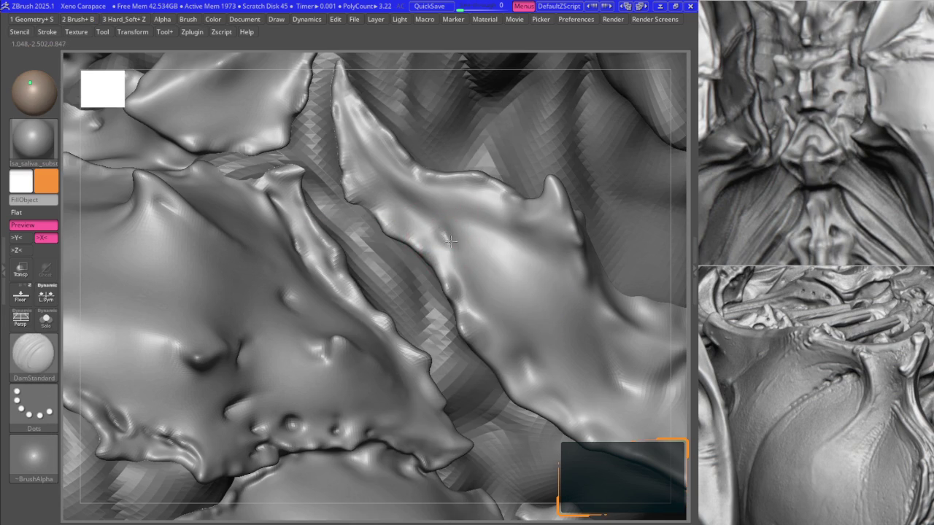
- Orbit around the spiky chest plates to inspect them from several angles
{"action": "mouse_move", "coordinate": [434, 220]}
{"action": "right_mouse_down"}
{"action": "mouse_move", "coordinate": [476, 221]}
{"action": "mouse_move", "coordinate": [570, 273]}
{"action": "mouse_move", "coordinate": [594, 319]}
{"action": "mouse_move", "coordinate": [484, 308]}
{"action": "mouse_move", "coordinate": [479, 298]}
{"action": "mouse_move", "coordinate": [516, 314]}
{"action": "mouse_move", "coordinate": [569, 274]}
{"action": "mouse_move", "coordinate": [509, 345]}
{"action": "right_mouse_up"}
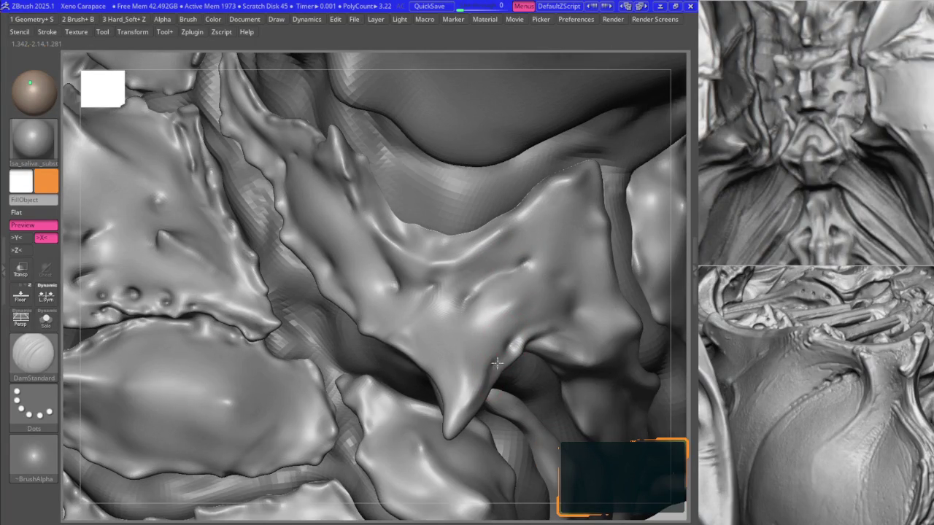
{"action": "mouse_move", "coordinate": [417, 344]}
{"action": "right_mouse_down"}
{"action": "mouse_move", "coordinate": [386, 319]}
{"action": "mouse_move", "coordinate": [411, 341]}
{"action": "mouse_move", "coordinate": [333, 309]}
{"action": "mouse_move", "coordinate": [340, 302]}
{"action": "mouse_move", "coordinate": [271, 214]}
{"action": "right_mouse_up"}
{"action": "mouse_move", "coordinate": [268, 166]}
{"action": "right_mouse_down"}
{"action": "mouse_move", "coordinate": [323, 156]}
{"action": "mouse_move", "coordinate": [340, 186]}
{"action": "right_mouse_up"}
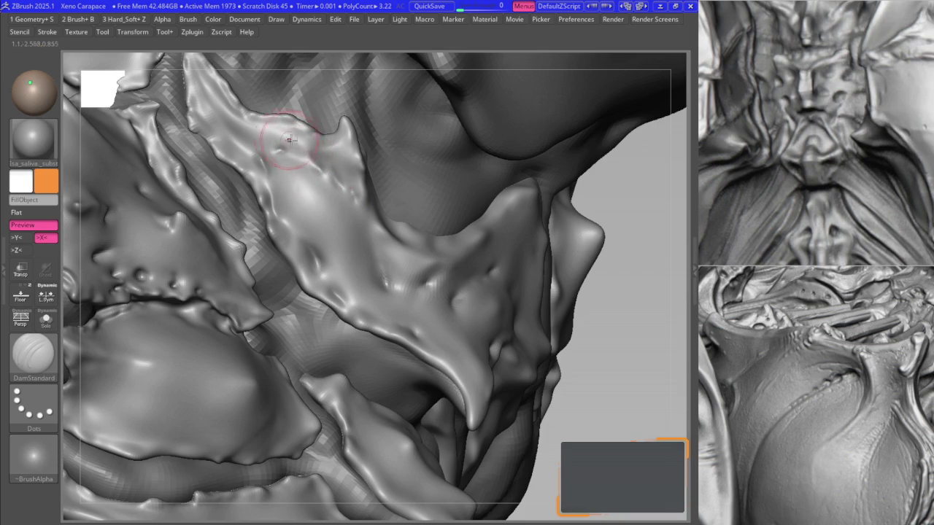
{"action": "mouse_move", "coordinate": [306, 136]}
{"action": "right_mouse_down"}
{"action": "mouse_move", "coordinate": [316, 143]}
{"action": "mouse_move", "coordinate": [287, 182]}
{"action": "right_mouse_up"}
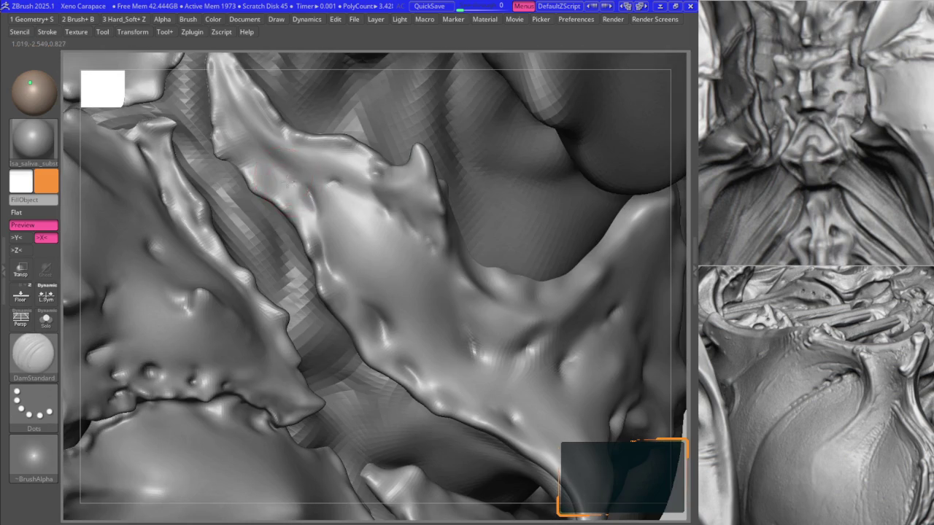
{"action": "right_click_drag", "start_coordinate": [277, 172], "coordinate": [299, 204]}
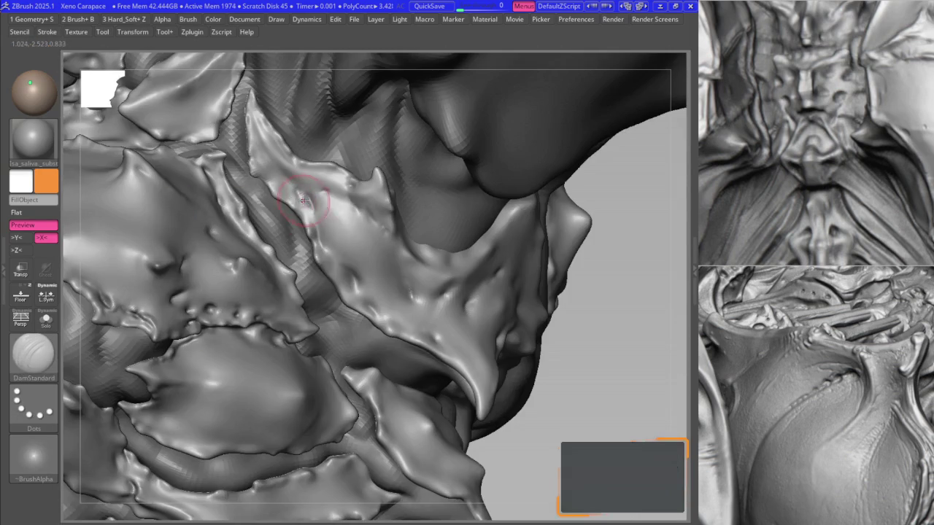
- Select the B2_Krabi brush, zoom in on the spiky plate and drop a subdivision level
{"action": "key", "text": "b"}
{"action": "left_click", "coordinate": [314, 353]}
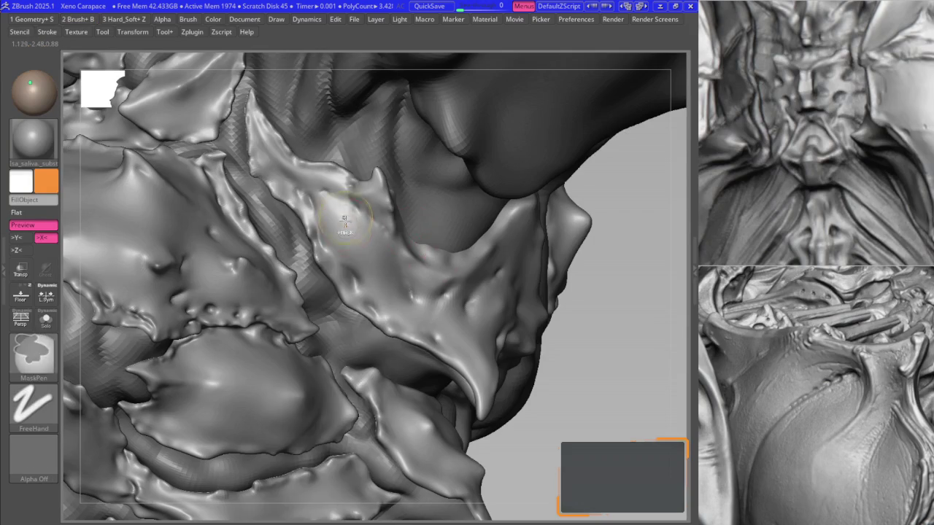
{"action": "right_click_drag", "start_coordinate": [314, 306], "coordinate": [308, 224], "text": "ctrl"}
{"action": "key", "text": "shift+d"}
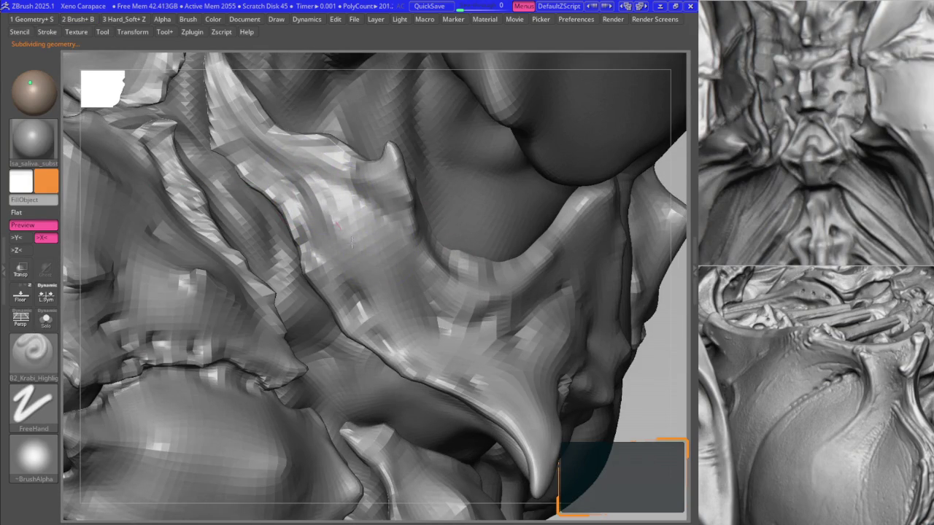
- Pull the plate's upper-left ridge into shape with the Move brush, then step up a subdivision level
{"action": "key", "text": "b"}
{"action": "key", "text": "m"}
{"action": "key", "text": "v"}
{"action": "left_click_drag", "start_coordinate": [360, 239], "coordinate": [241, 168]}
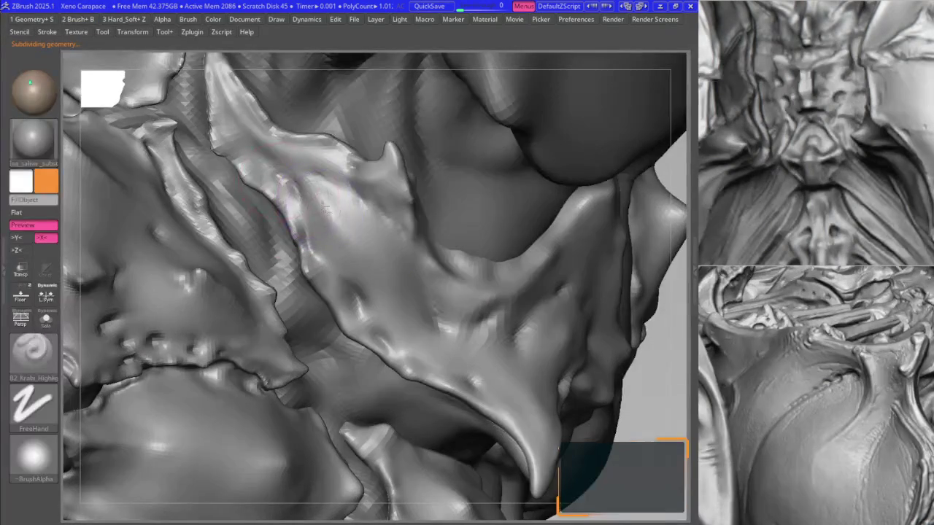
{"action": "key", "text": "d"}
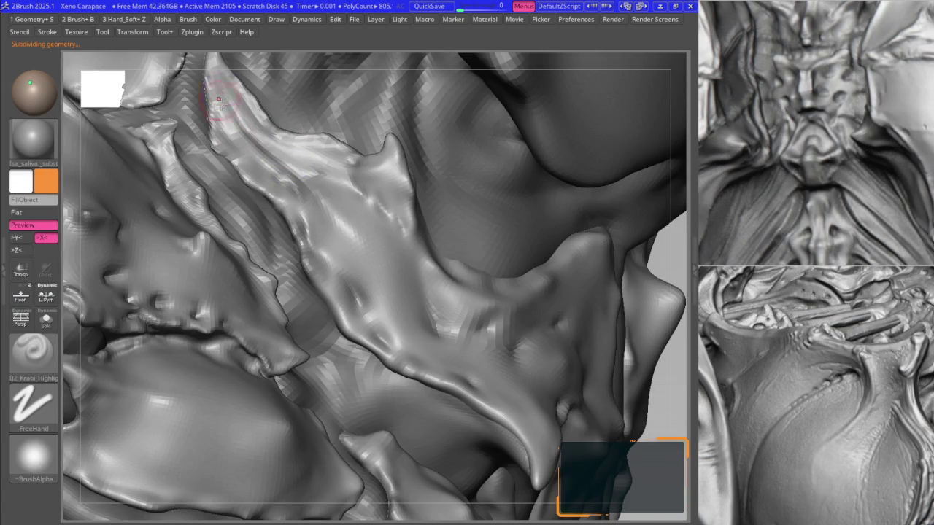
{"action": "key", "text": "b"}
{"action": "key", "text": "m"}
{"action": "key", "text": "v"}
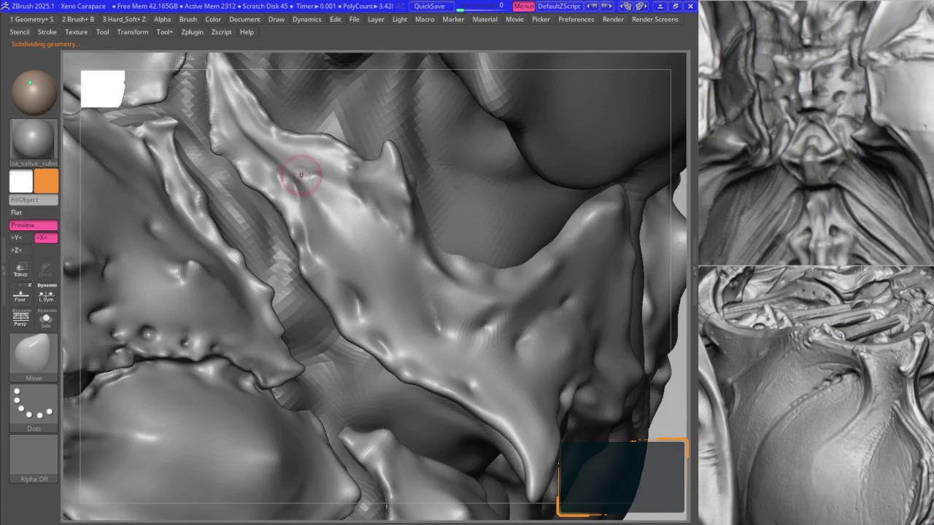
{"action": "key", "text": "d"}
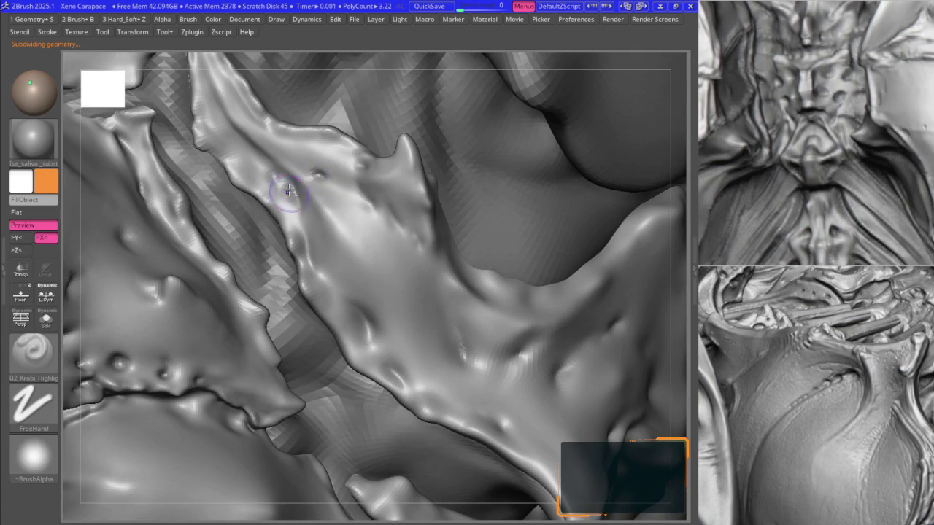
- Step down a level with Move active, reframe the chest, then return to the higher level
{"action": "key", "text": "shift+d"}
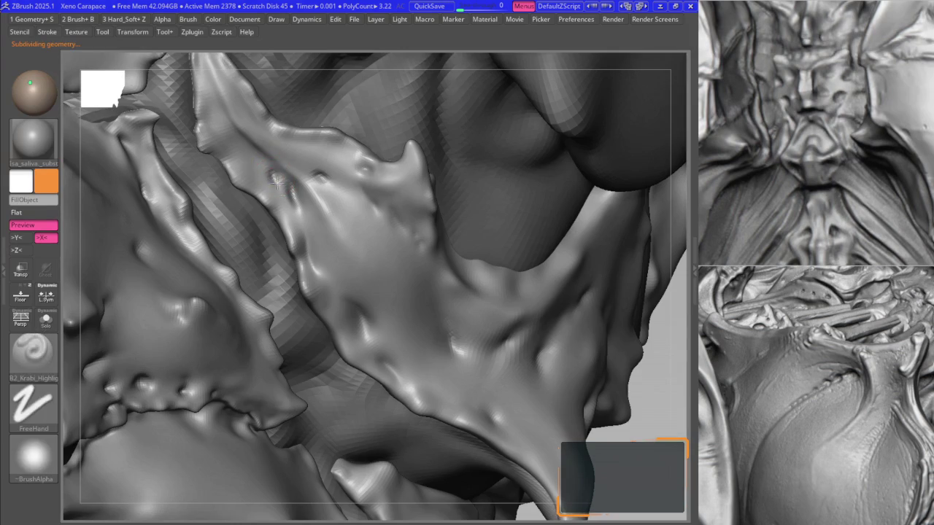
{"action": "key", "text": "b"}
{"action": "key", "text": "m"}
{"action": "key", "text": "v"}
{"action": "right_click_drag", "start_coordinate": [277, 183], "coordinate": [287, 219]}
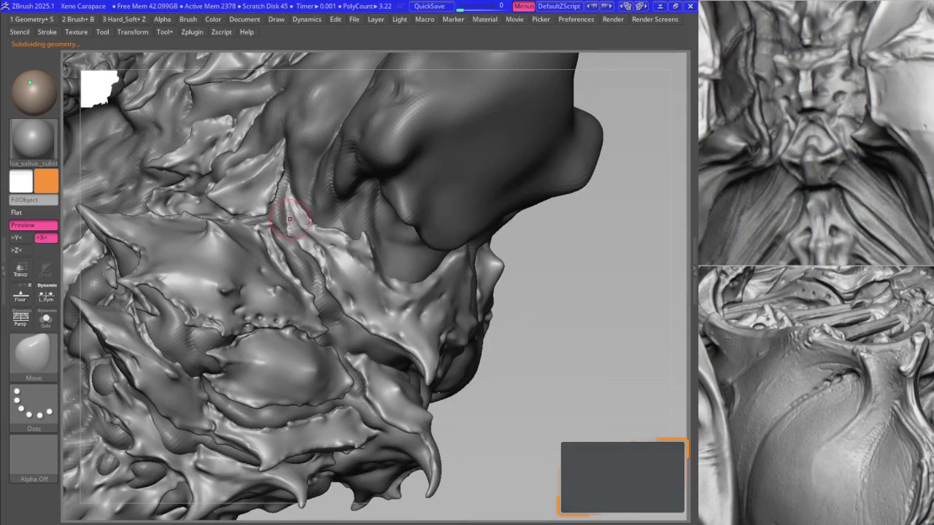
{"action": "key", "text": "d"}
{"action": "mouse_move", "coordinate": [291, 252]}
{"action": "right_mouse_down", "text": "ctrl"}
{"action": "mouse_move", "coordinate": [340, 223]}
{"action": "mouse_move", "coordinate": [373, 297]}
{"action": "right_mouse_up", "text": "ctrl"}
- Switch back to the edge-detail brush and look along the chest plate's edge
{"action": "key", "text": "b"}
{"action": "key", "text": "k"}
{"action": "key", "text": "h"}
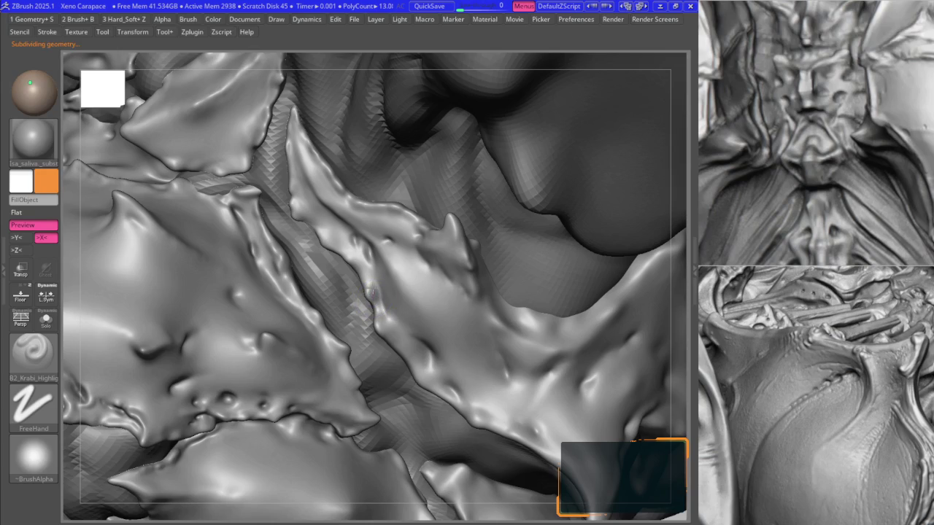
{"action": "right_click_drag", "start_coordinate": [312, 240], "coordinate": [319, 240]}
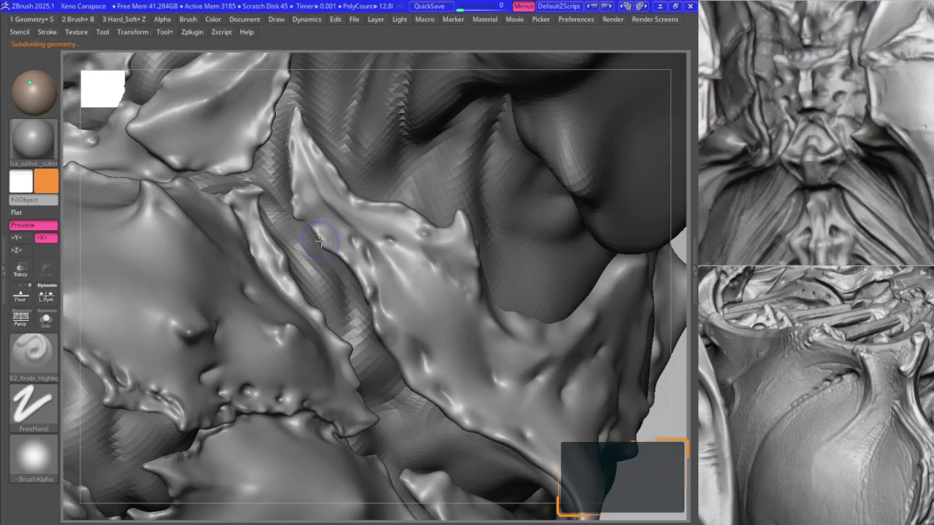
{"action": "right_click_drag", "start_coordinate": [296, 197], "coordinate": [319, 172]}
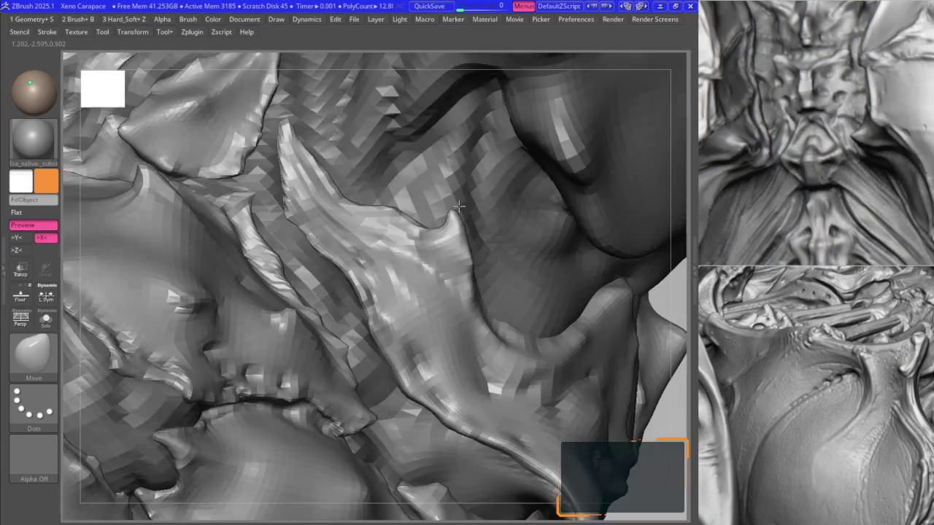
{"action": "mouse_move", "coordinate": [352, 202]}
{"action": "right_mouse_down"}
{"action": "mouse_move", "coordinate": [416, 226]}
{"action": "mouse_move", "coordinate": [401, 224]}
{"action": "right_mouse_up"}
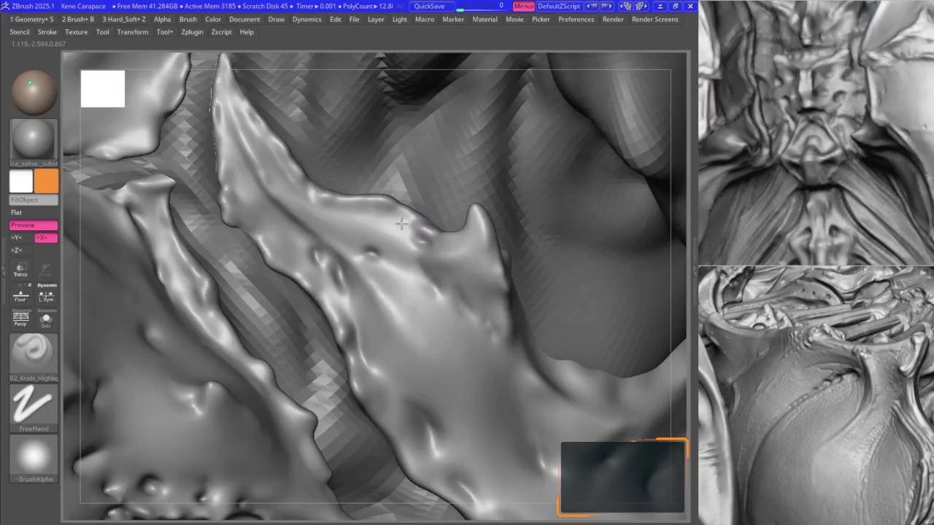
- Select DamStandard for sharp creases and zoom out to see more of the mesh
{"action": "key", "text": "space"}
{"action": "left_click", "coordinate": [388, 261]}
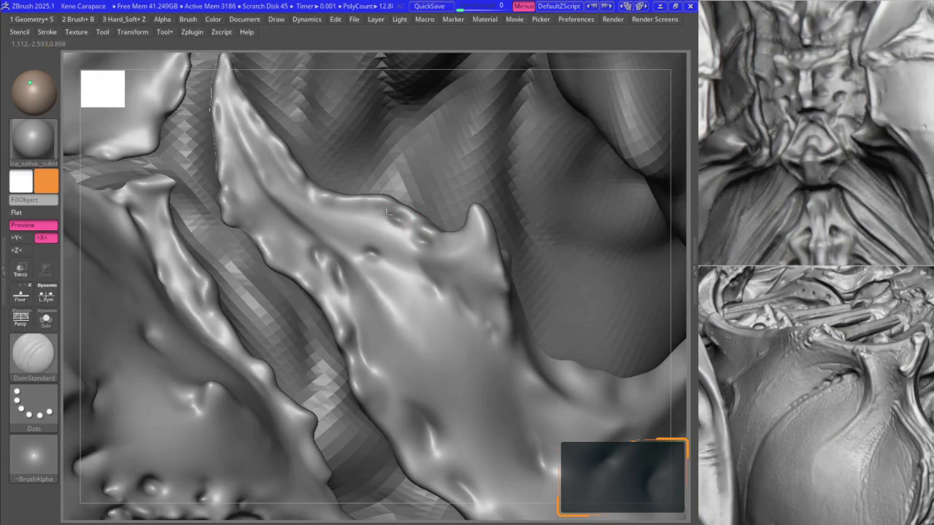
{"action": "key", "text": "space"}
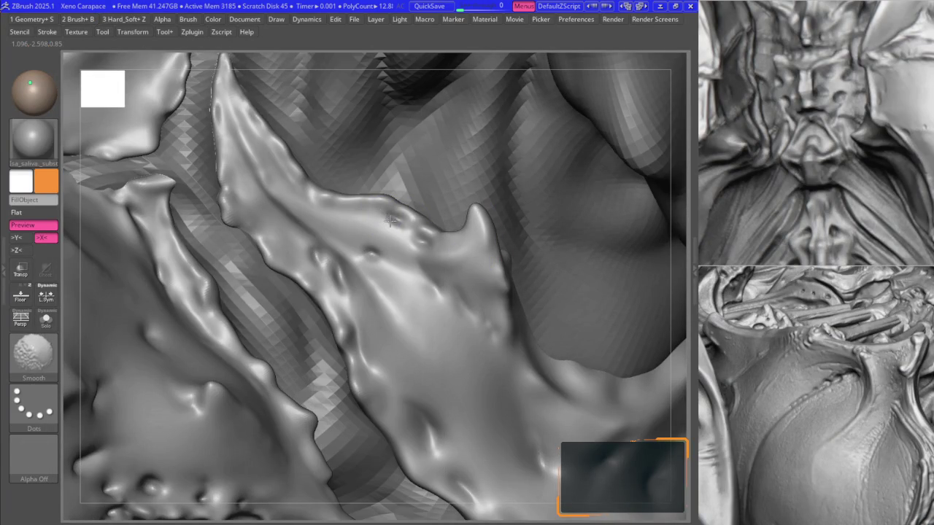
{"action": "right_click_drag", "start_coordinate": [439, 257], "coordinate": [380, 232]}
{"action": "key", "text": "F1"}
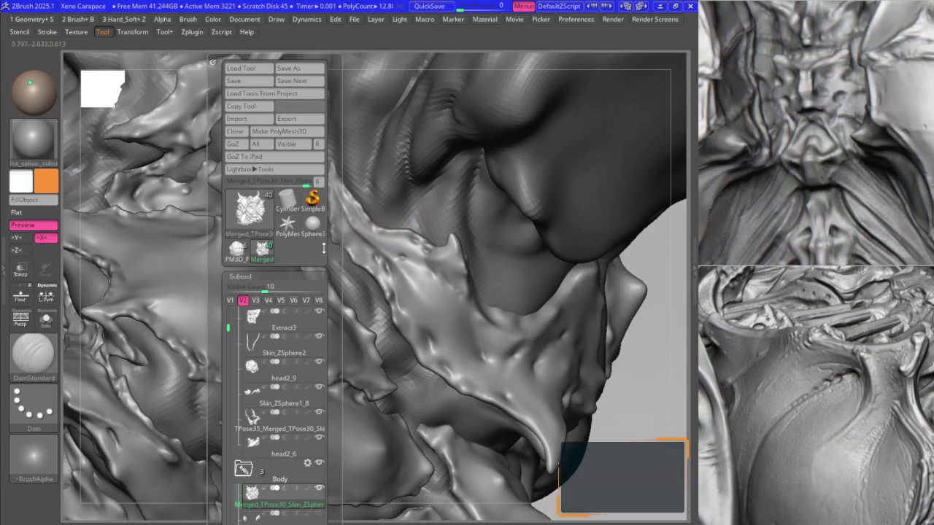
{"action": "scroll", "coordinate": [262, 306], "scroll_direction": "down", "scroll_amount": 10}
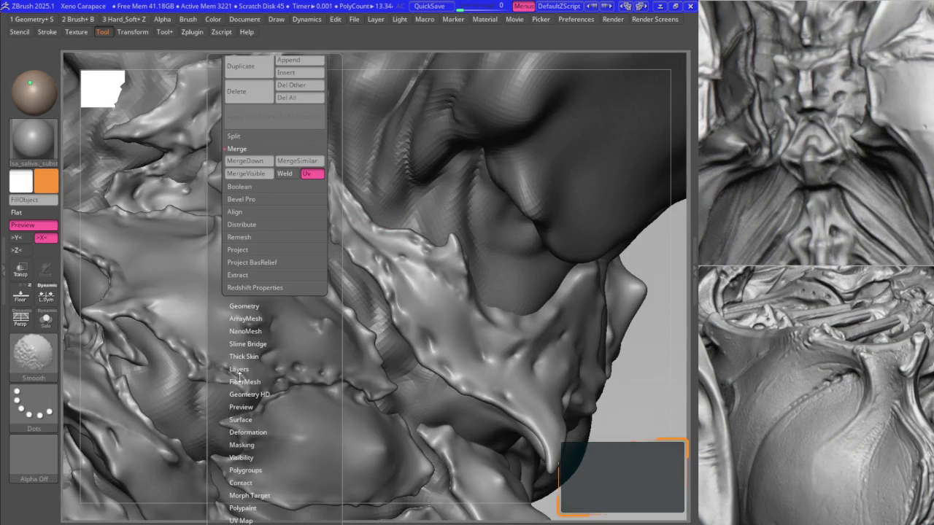
{"action": "left_click", "coordinate": [237, 369]}
{"action": "left_click", "coordinate": [238, 370]}
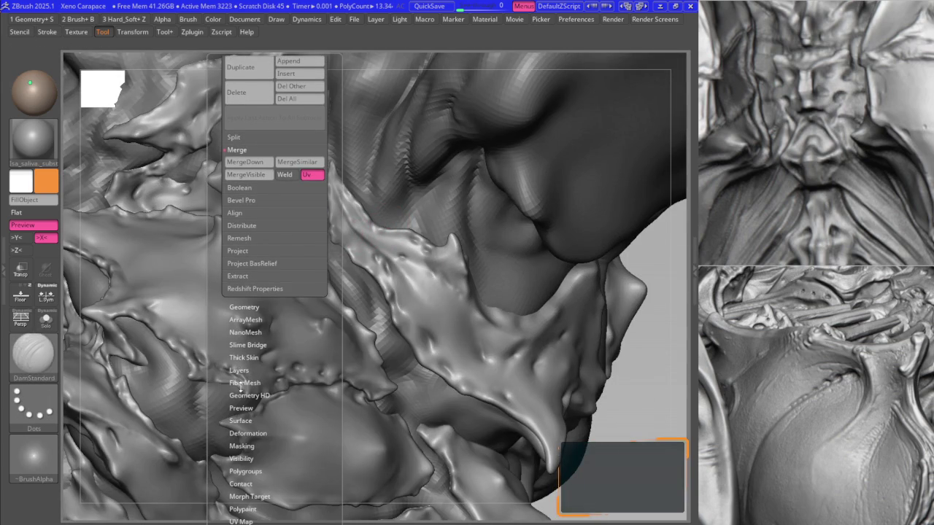
{"action": "key", "text": "shift"}
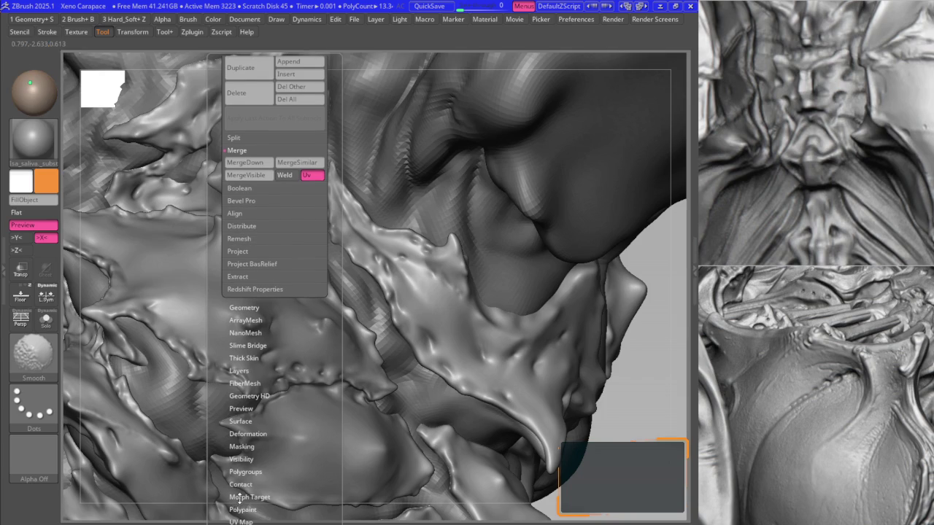
{"action": "scroll", "coordinate": [233, 438], "scroll_direction": "down", "scroll_amount": 5}
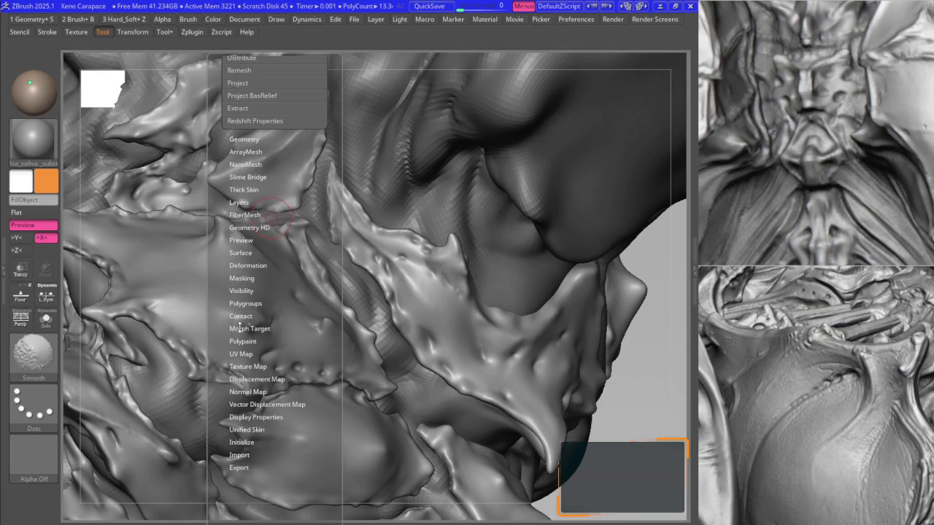
{"action": "left_click", "coordinate": [245, 333]}
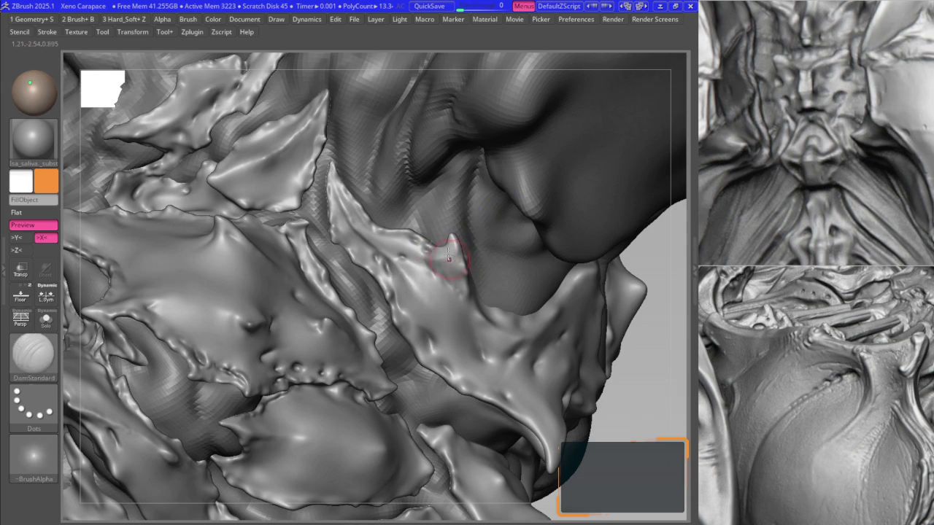
- Choose the B2_Krabi_Highlight crease brush, then the Move brush for pulling forms
{"action": "scroll", "coordinate": [443, 260], "scroll_direction": "up", "scroll_amount": 3}
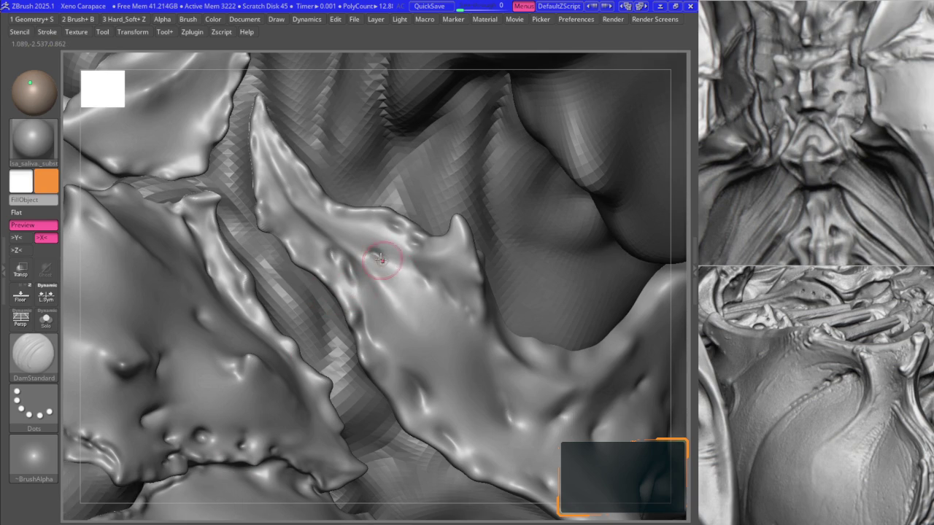
{"action": "key", "text": "space"}
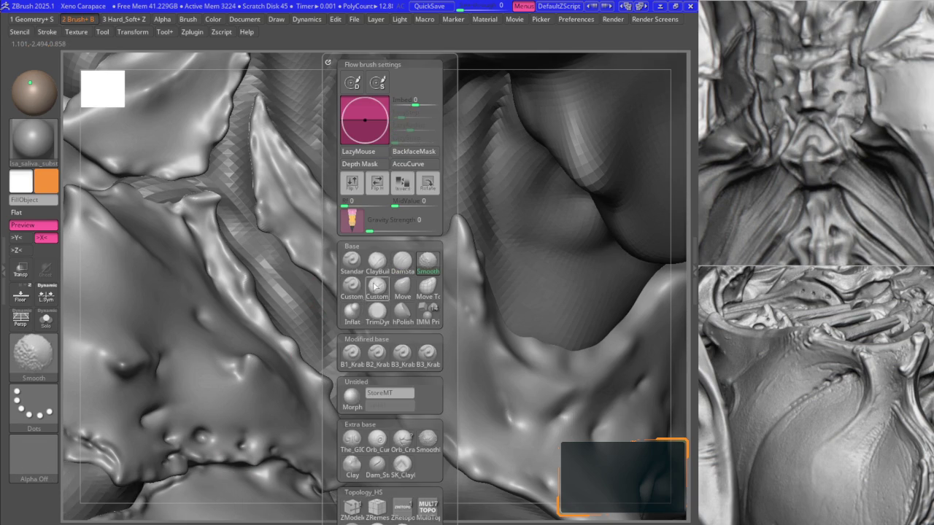
{"action": "left_click", "coordinate": [373, 358]}
{"action": "key", "text": "space"}
{"action": "left_click", "coordinate": [330, 290]}
{"action": "scroll", "coordinate": [423, 292], "scroll_direction": "up", "scroll_amount": 10}
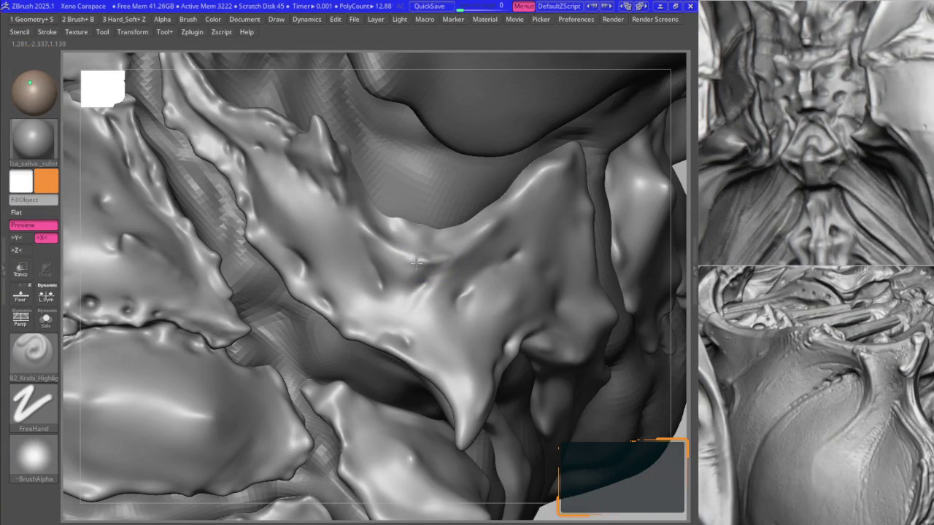
- Pull the surface beside the crevice between chest plates upward, then zoom out to review
{"action": "right_click_drag", "start_coordinate": [358, 227], "coordinate": [384, 216]}
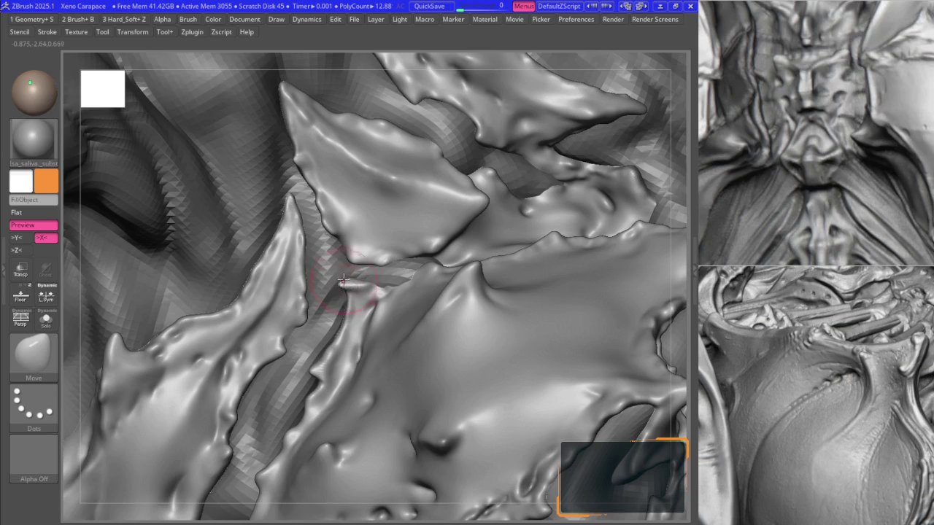
{"action": "left_click_drag", "start_coordinate": [342, 293], "coordinate": [351, 256]}
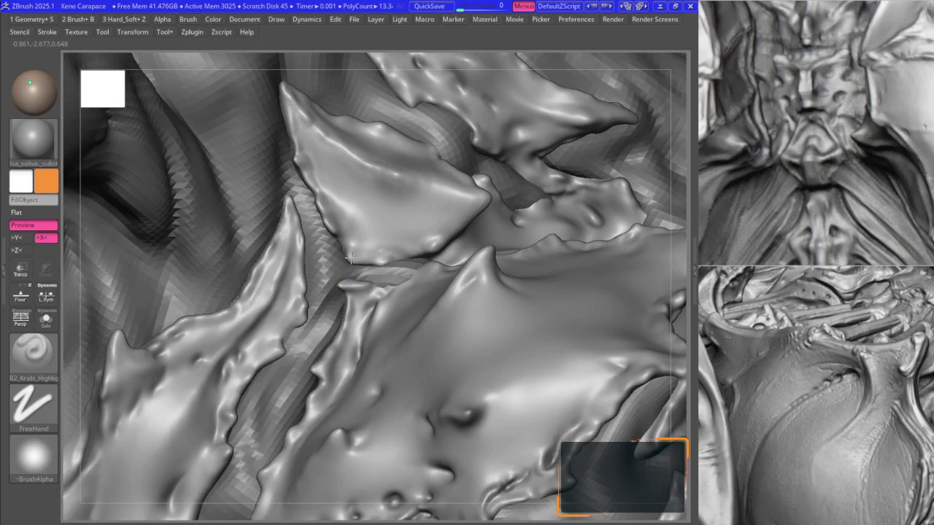
{"action": "right_click_drag", "start_coordinate": [352, 257], "coordinate": [349, 263], "text": "ctrl"}
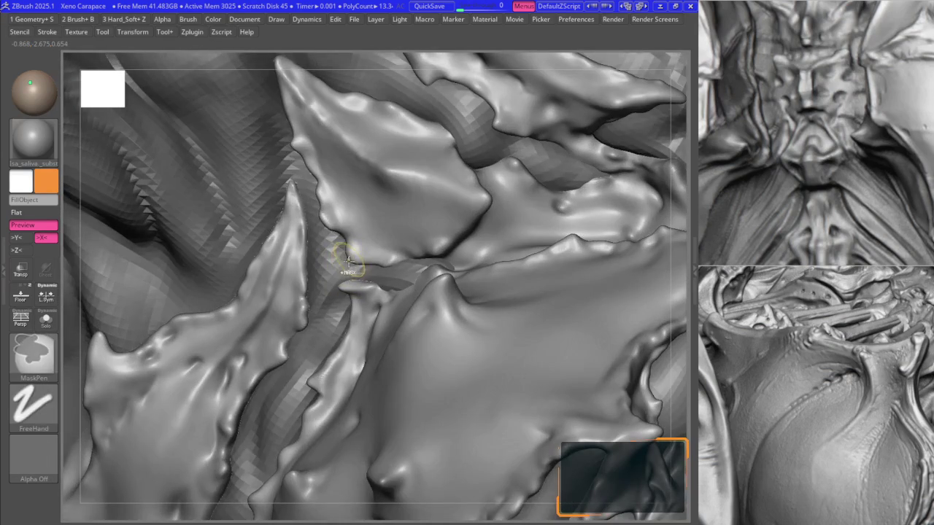
{"action": "mouse_move", "coordinate": [360, 270]}
{"action": "right_mouse_down", "text": "ctrl"}
{"action": "mouse_move", "coordinate": [324, 261]}
{"action": "mouse_move", "coordinate": [348, 221]}
{"action": "right_mouse_up", "text": "ctrl"}
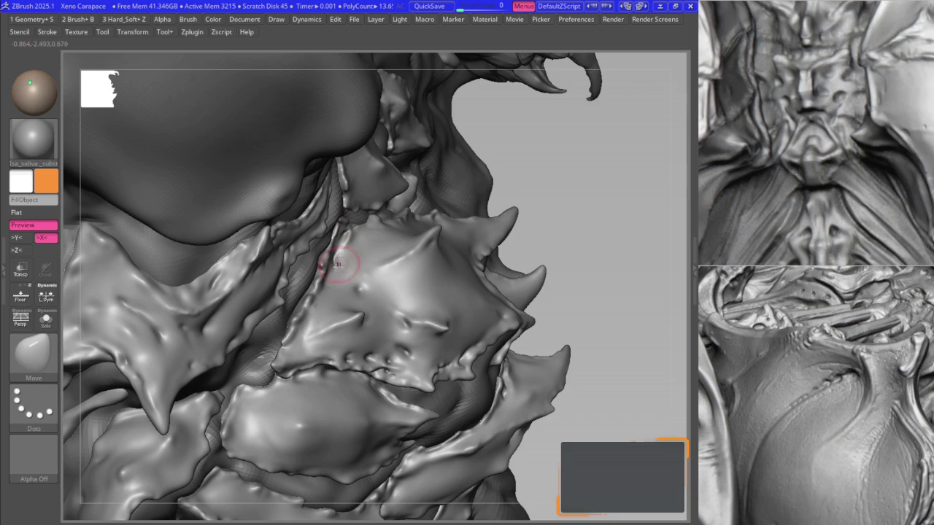
{"action": "scroll", "coordinate": [829, 245], "scroll_direction": "up", "scroll_amount": 3}
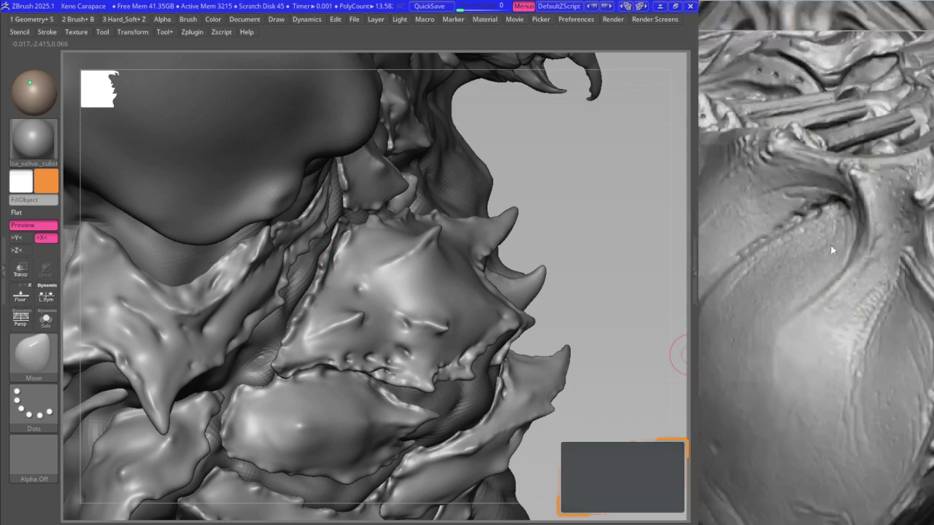
- Zoom the reference panel and close in on the carapace's crevice detail
{"action": "scroll", "coordinate": [840, 355], "scroll_direction": "up", "scroll_amount": 2}
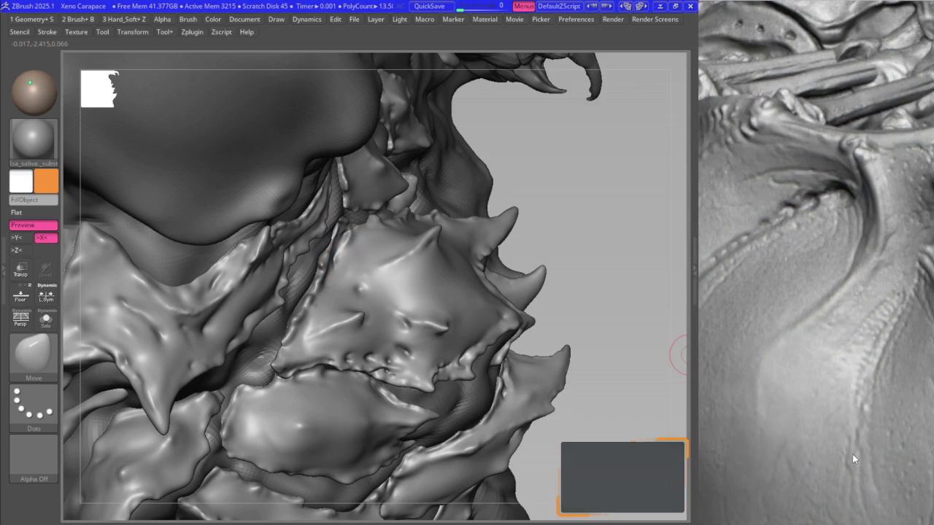
{"action": "scroll", "coordinate": [852, 454], "scroll_direction": "down", "scroll_amount": 3}
{"action": "mouse_move", "coordinate": [306, 242]}
{"action": "right_mouse_down", "text": "alt"}
{"action": "mouse_move", "coordinate": [312, 267]}
{"action": "mouse_move", "coordinate": [340, 271]}
{"action": "mouse_move", "coordinate": [288, 278]}
{"action": "right_mouse_up", "text": "alt"}
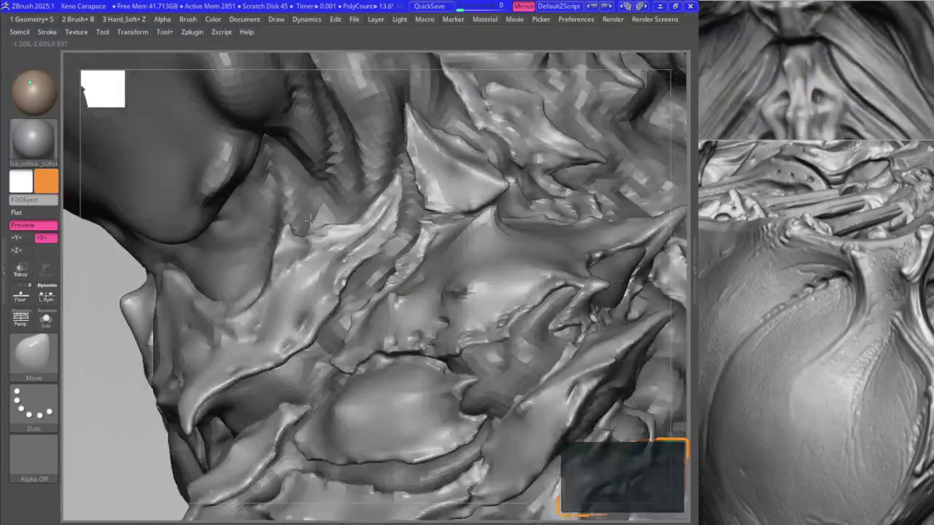
{"action": "key", "text": "1"}
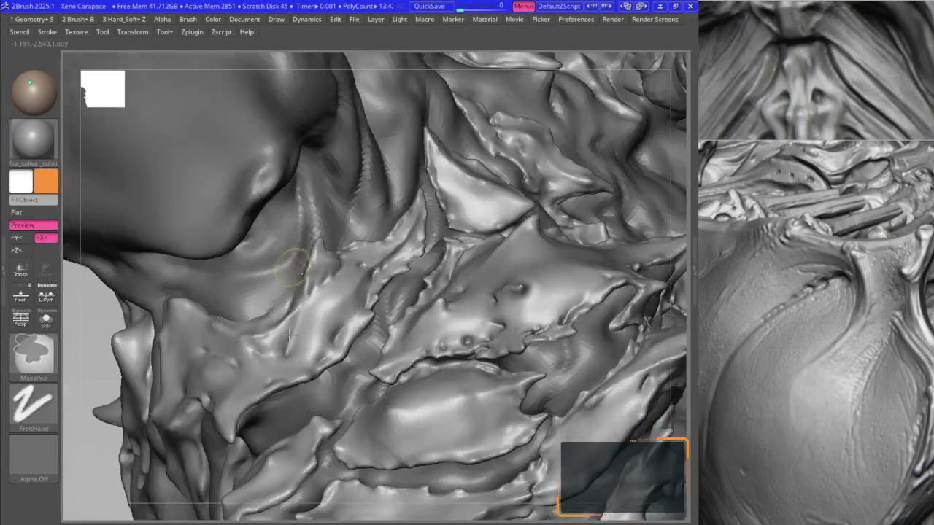
{"action": "mouse_move", "coordinate": [288, 278]}
{"action": "right_mouse_down", "text": "alt"}
{"action": "mouse_move", "coordinate": [291, 336]}
{"action": "mouse_move", "coordinate": [343, 207]}
{"action": "right_mouse_up", "text": "alt"}
- Alternate Move and B2_Krabi_Highlight brushes while viewing the head from a wider oblique angle
{"action": "key", "text": "b"}
{"action": "key", "text": "m"}
{"action": "key", "text": "v"}
{"action": "mouse_move", "coordinate": [399, 246]}
{"action": "right_mouse_down"}
{"action": "mouse_move", "coordinate": [381, 241]}
{"action": "mouse_move", "coordinate": [411, 245]}
{"action": "right_mouse_up"}
{"action": "key", "text": "1"}
{"action": "mouse_move", "coordinate": [408, 298]}
{"action": "right_mouse_down"}
{"action": "mouse_move", "coordinate": [433, 291]}
{"action": "mouse_move", "coordinate": [399, 299]}
{"action": "right_mouse_up"}
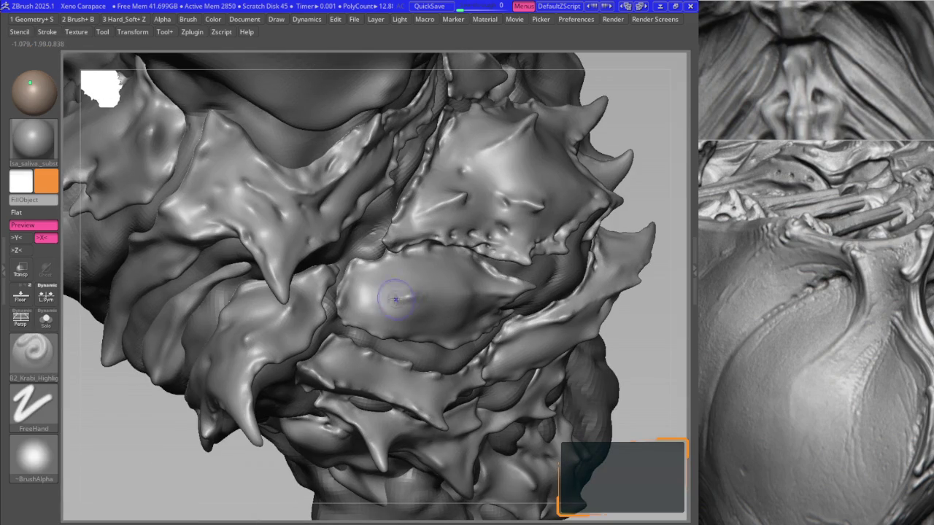
- Shape the central chest plate with the Move brush, orbiting around it down to the plate crevice
{"action": "key", "text": "b"}
{"action": "key", "text": "m"}
{"action": "key", "text": "v"}
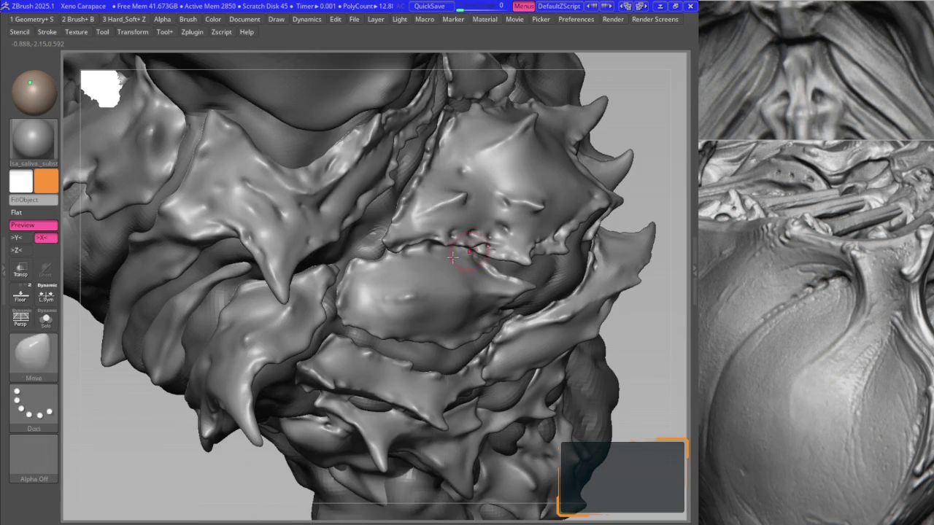
{"action": "right_click_drag", "start_coordinate": [453, 255], "coordinate": [382, 305]}
{"action": "key", "text": "space"}
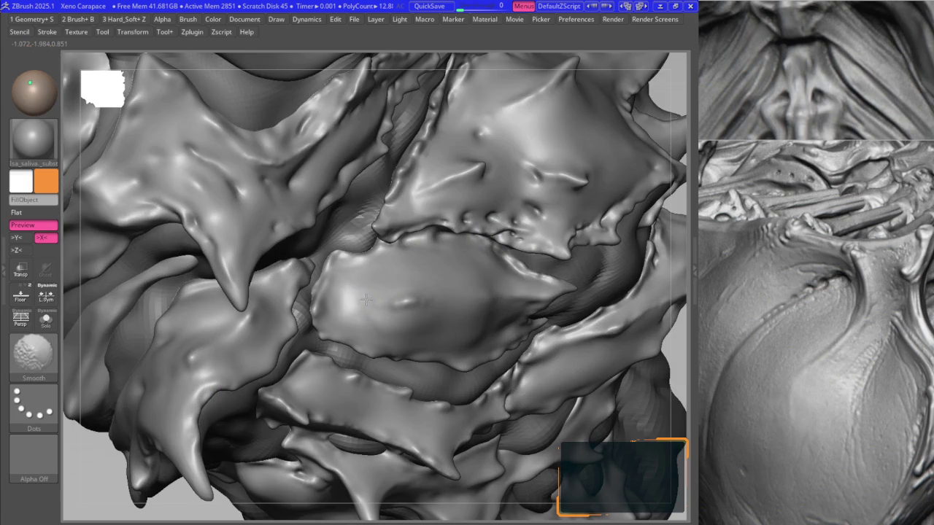
{"action": "key", "text": "space"}
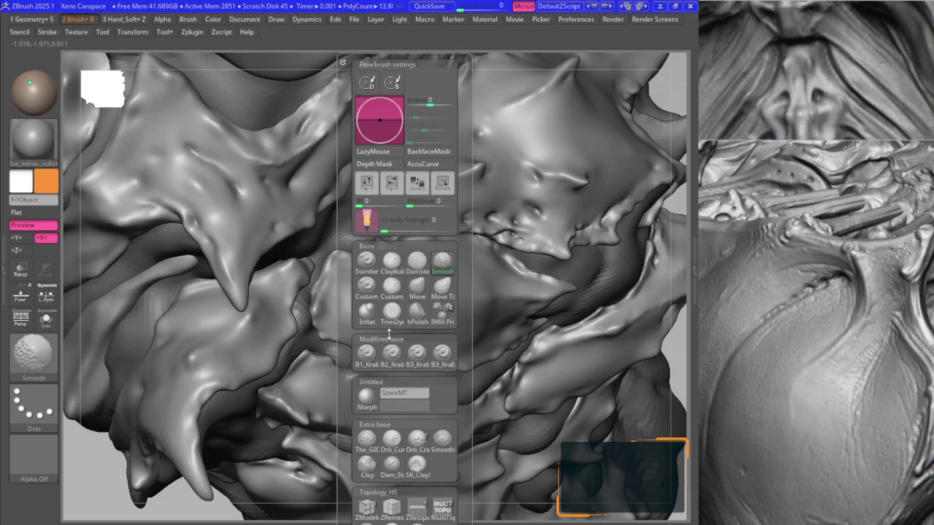
{"action": "mouse_move", "coordinate": [400, 311]}
{"action": "right_mouse_down"}
{"action": "mouse_move", "coordinate": [369, 288]}
{"action": "mouse_move", "coordinate": [448, 301]}
{"action": "mouse_move", "coordinate": [271, 297]}
{"action": "right_mouse_up"}
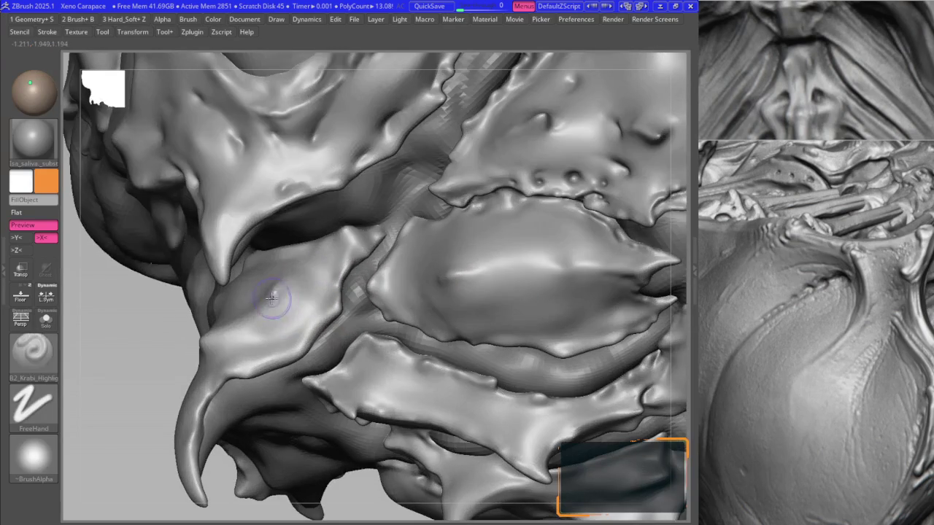
{"action": "mouse_move", "coordinate": [302, 260]}
{"action": "right_mouse_down"}
{"action": "mouse_move", "coordinate": [352, 236]}
{"action": "mouse_move", "coordinate": [334, 229]}
{"action": "right_mouse_up"}
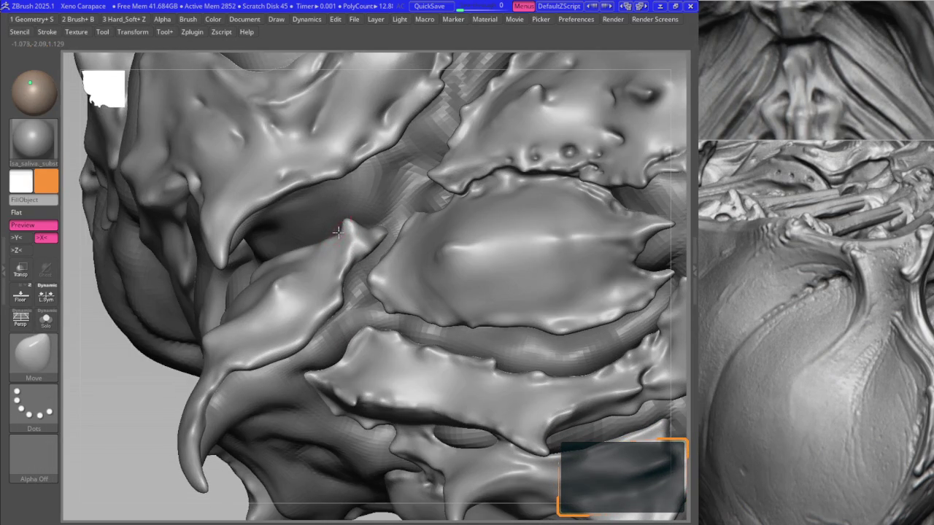
{"action": "right_click_drag", "start_coordinate": [357, 230], "coordinate": [412, 254]}
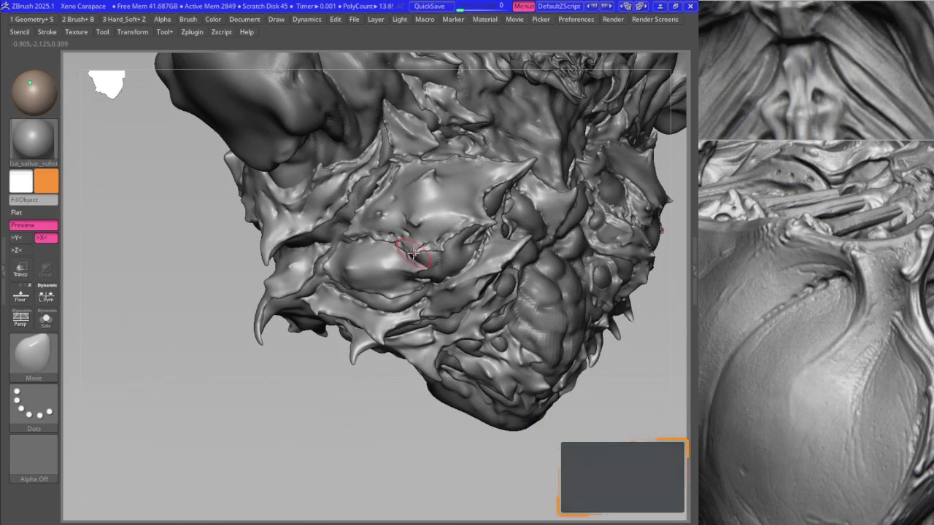
{"action": "right_click_drag", "start_coordinate": [429, 310], "coordinate": [410, 290], "text": "ctrl"}
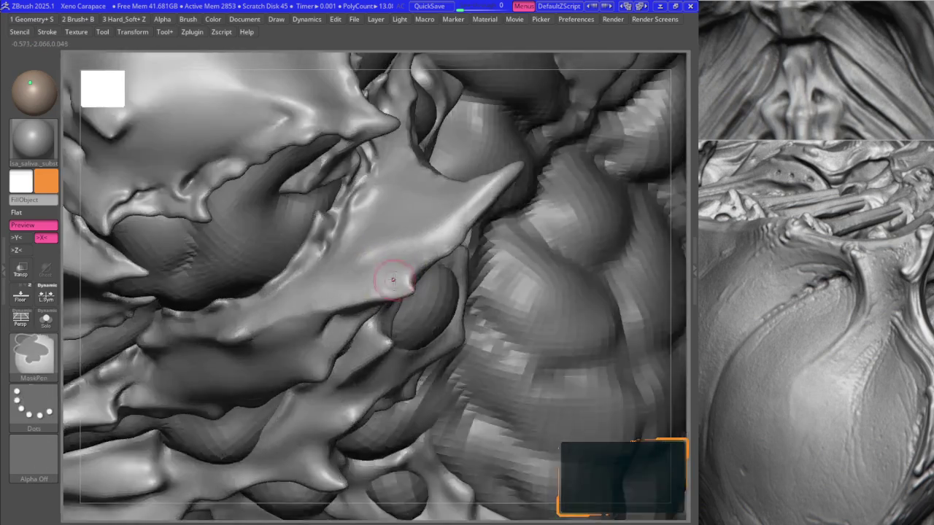
- Pull the ring-shaped socket's rim into crisper edges, then zoom out to a front chest view
{"action": "key", "text": "b"}
{"action": "key", "text": "m"}
{"action": "key", "text": "v"}
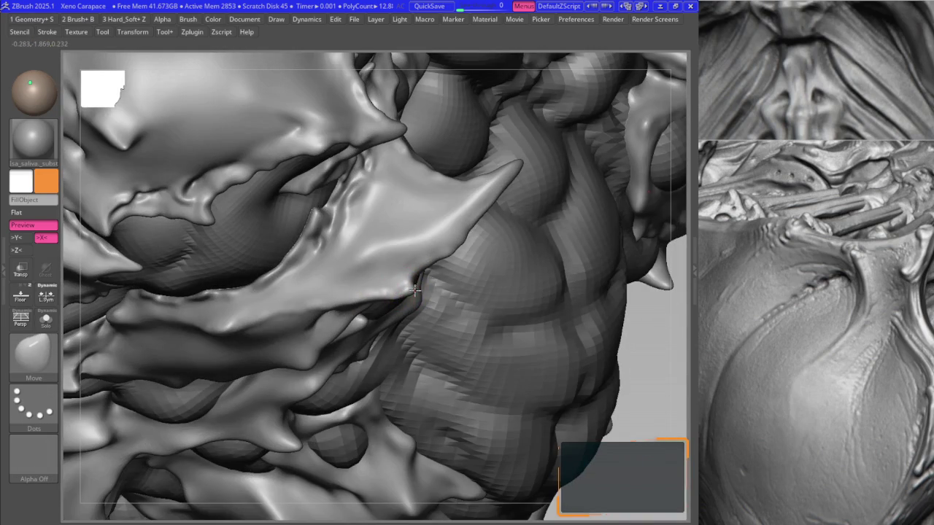
{"action": "mouse_move", "coordinate": [414, 295]}
{"action": "right_mouse_down"}
{"action": "mouse_move", "coordinate": [396, 292]}
{"action": "mouse_move", "coordinate": [427, 315]}
{"action": "right_mouse_up"}
{"action": "key", "text": "b"}
{"action": "key", "text": "m"}
{"action": "key", "text": "v"}
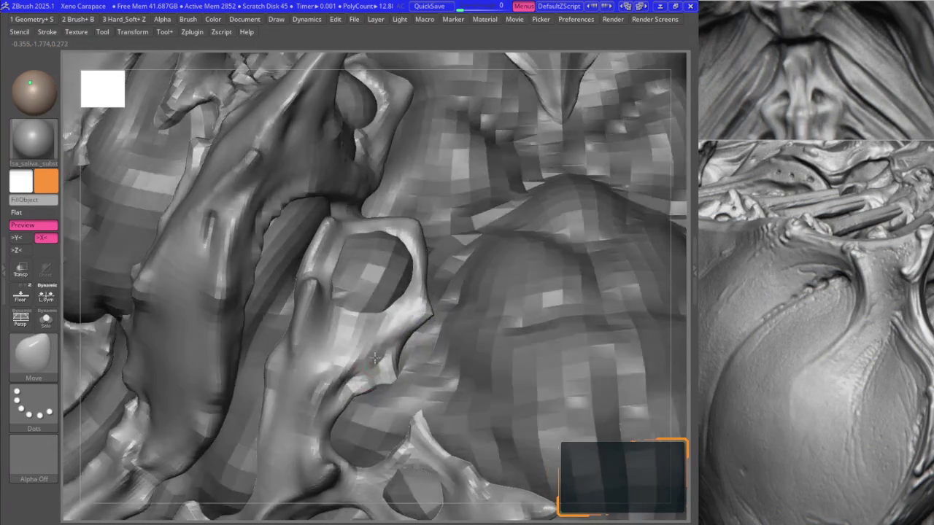
{"action": "mouse_move", "coordinate": [383, 382]}
{"action": "right_mouse_down"}
{"action": "mouse_move", "coordinate": [378, 357]}
{"action": "mouse_move", "coordinate": [327, 363]}
{"action": "right_mouse_up"}
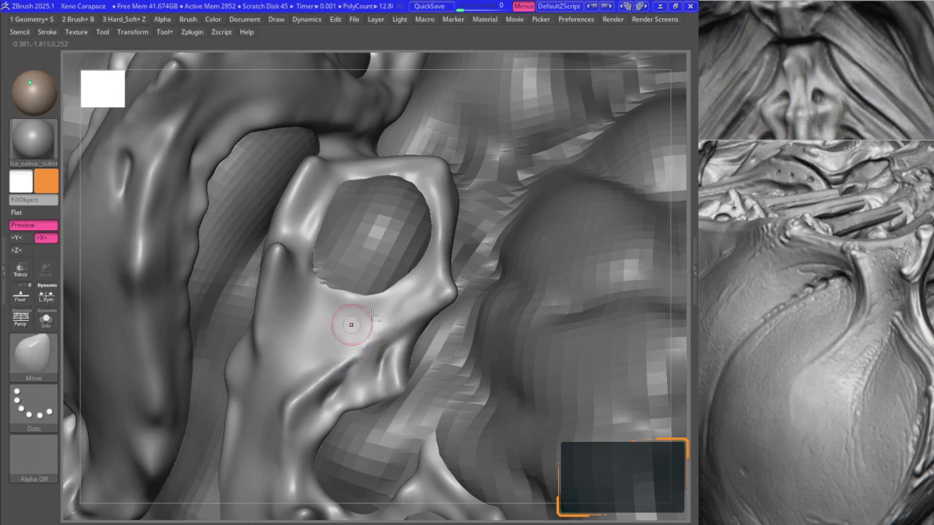
{"action": "right_click_drag", "start_coordinate": [348, 325], "coordinate": [405, 274]}
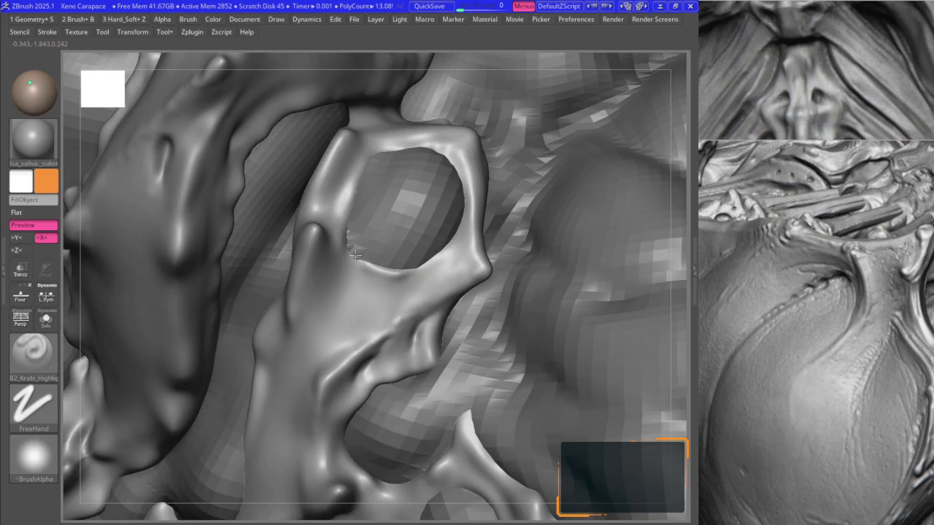
{"action": "mouse_move", "coordinate": [356, 254]}
{"action": "right_mouse_down"}
{"action": "mouse_move", "coordinate": [346, 249]}
{"action": "mouse_move", "coordinate": [374, 218]}
{"action": "right_mouse_up"}
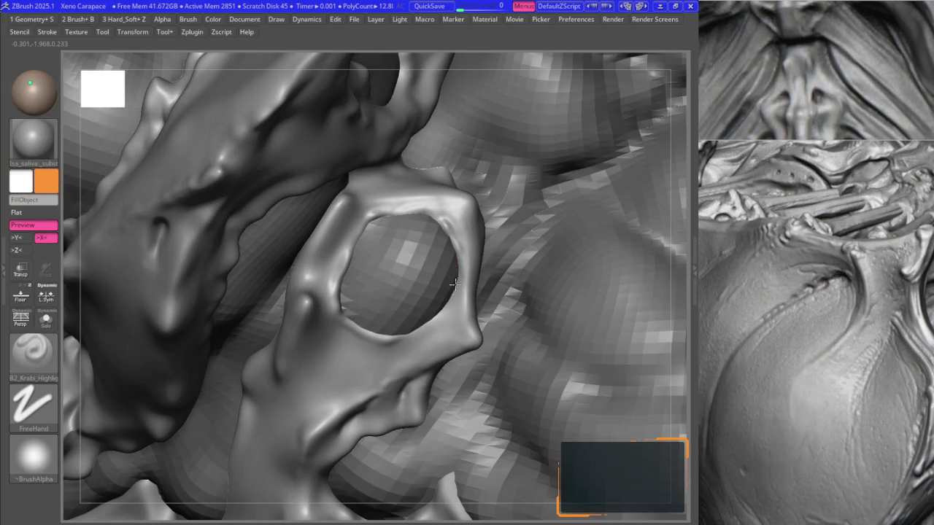
{"action": "key", "text": "alt+s"}
{"action": "key", "text": "alt+s"}
{"action": "mouse_move", "coordinate": [449, 305]}
{"action": "right_mouse_down"}
{"action": "mouse_move", "coordinate": [487, 232]}
{"action": "mouse_move", "coordinate": [499, 326]}
{"action": "right_mouse_up"}
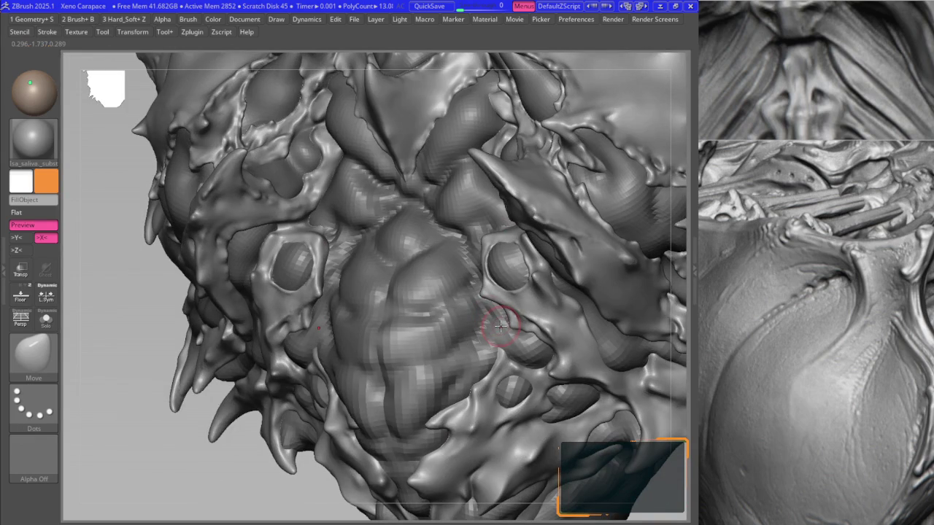
- Orbit to a side-oblique view of the upper chest plate, then frame the whole model
{"action": "mouse_move", "coordinate": [432, 272]}
{"action": "right_mouse_down"}
{"action": "mouse_move", "coordinate": [382, 277]}
{"action": "mouse_move", "coordinate": [682, 347]}
{"action": "right_mouse_up"}
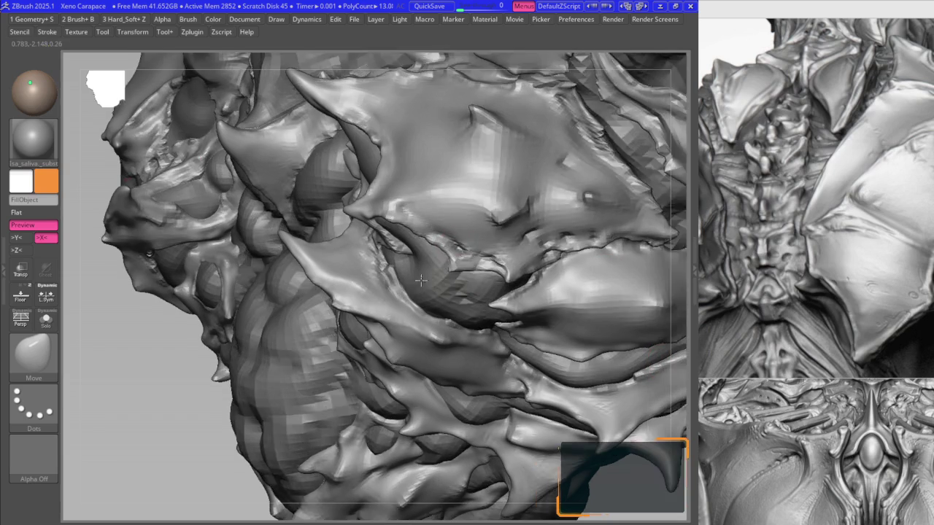
{"action": "right_click_drag", "start_coordinate": [461, 225], "coordinate": [455, 269], "text": "ctrl"}
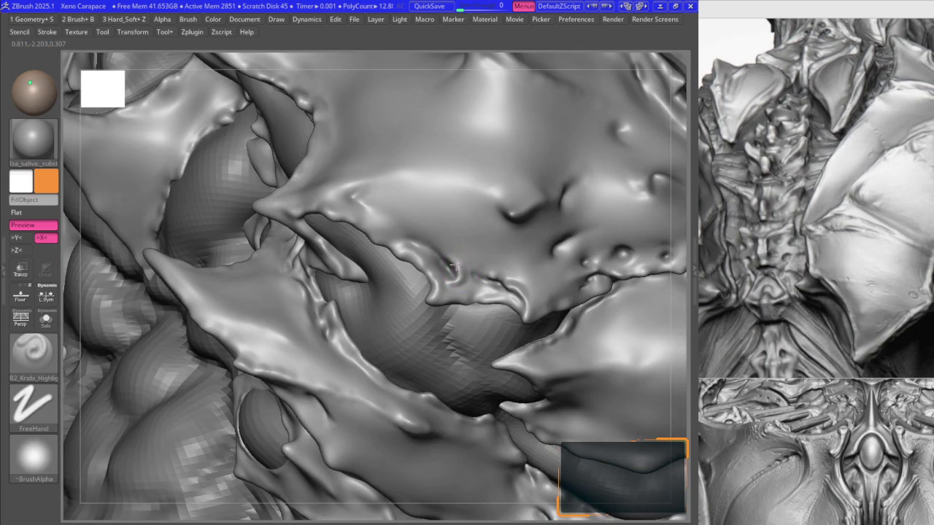
{"action": "left_click_drag", "start_coordinate": [443, 258], "coordinate": [448, 264]}
{"action": "mouse_move", "coordinate": [421, 234]}
{"action": "right_mouse_down"}
{"action": "mouse_move", "coordinate": [405, 242]}
{"action": "mouse_move", "coordinate": [426, 248]}
{"action": "right_mouse_up"}
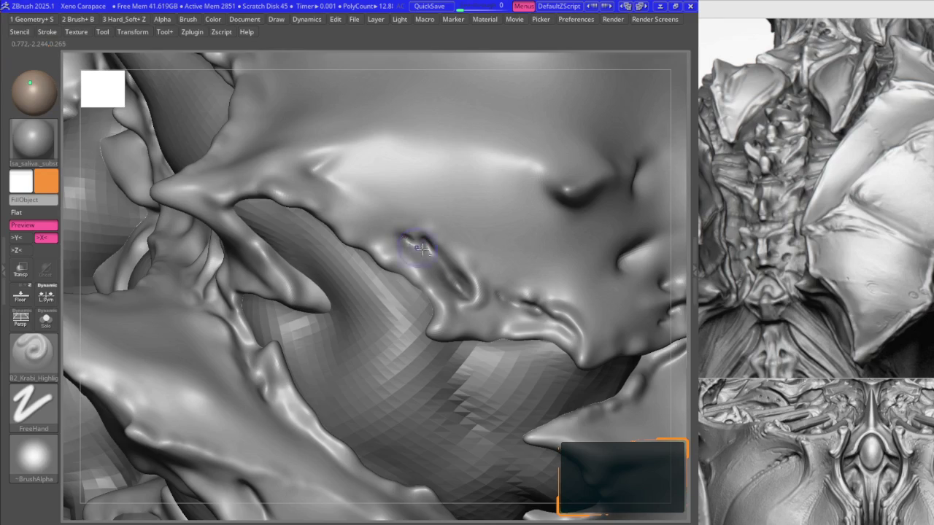
{"action": "key", "text": "f"}
- Crease the upper chest plate's lower edge, alternating Move and B2_Krabi_Highlight brushes
{"action": "key", "text": "b"}
{"action": "key", "text": "m"}
{"action": "key", "text": "v"}
{"action": "mouse_move", "coordinate": [396, 229]}
{"action": "right_mouse_down", "text": "ctrl"}
{"action": "mouse_move", "coordinate": [354, 411]}
{"action": "mouse_move", "coordinate": [371, 259]}
{"action": "mouse_move", "coordinate": [344, 323]}
{"action": "right_mouse_up", "text": "ctrl"}
{"action": "key", "text": "2"}
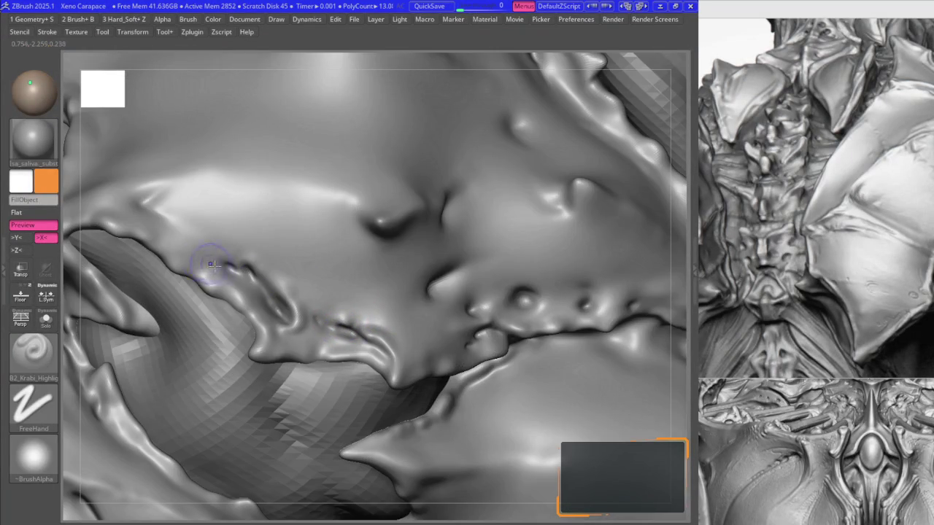
{"action": "left_click_drag", "start_coordinate": [232, 268], "coordinate": [225, 268]}
{"action": "key", "text": "1"}
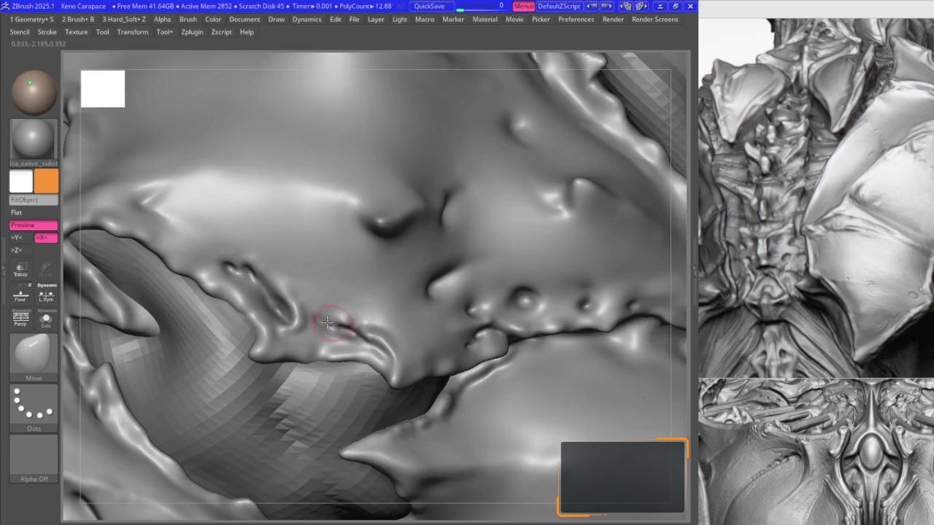
{"action": "key", "text": "2"}
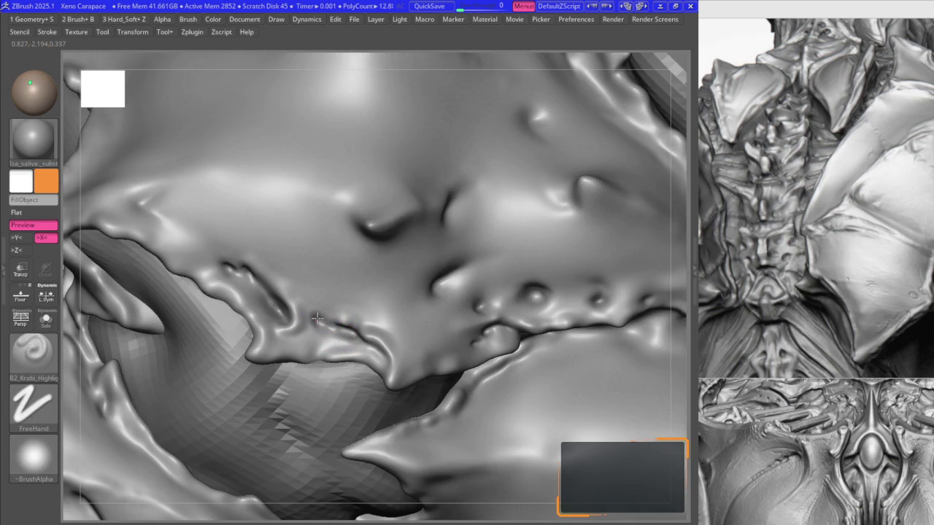
- Toggle subdivision levels with D/Shift+D and press a dimple into the plate surface
{"action": "key", "text": "shift+d"}
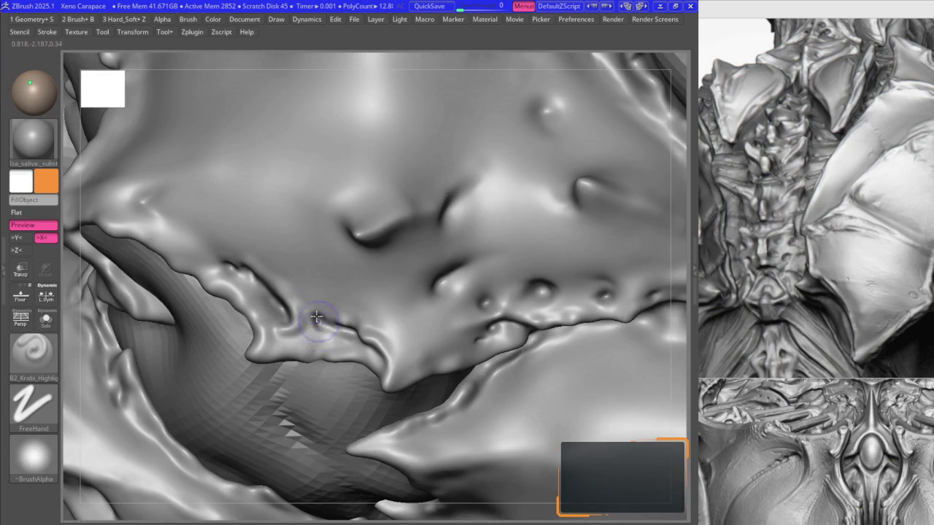
{"action": "key", "text": "1"}
{"action": "key", "text": "d"}
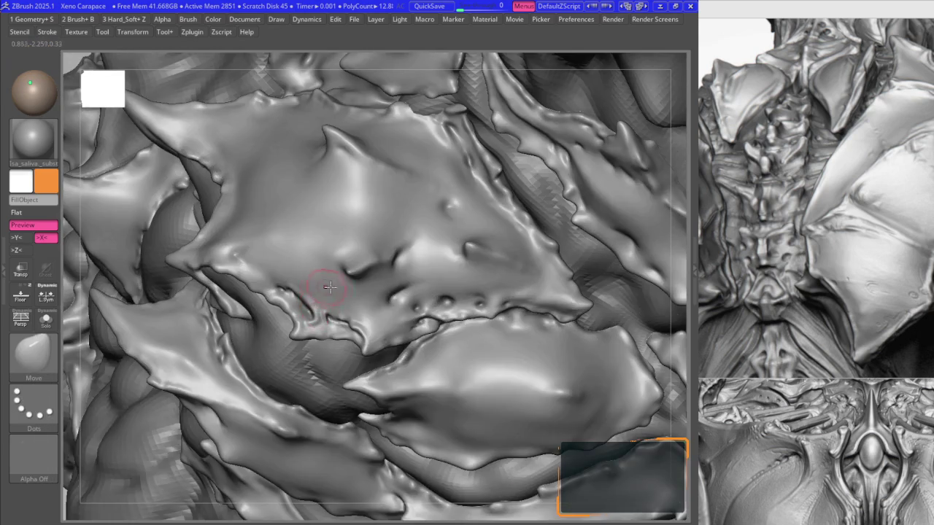
{"action": "key", "text": "2"}
{"action": "key", "text": "shift+d"}
{"action": "left_click_drag", "start_coordinate": [386, 313], "coordinate": [382, 321]}
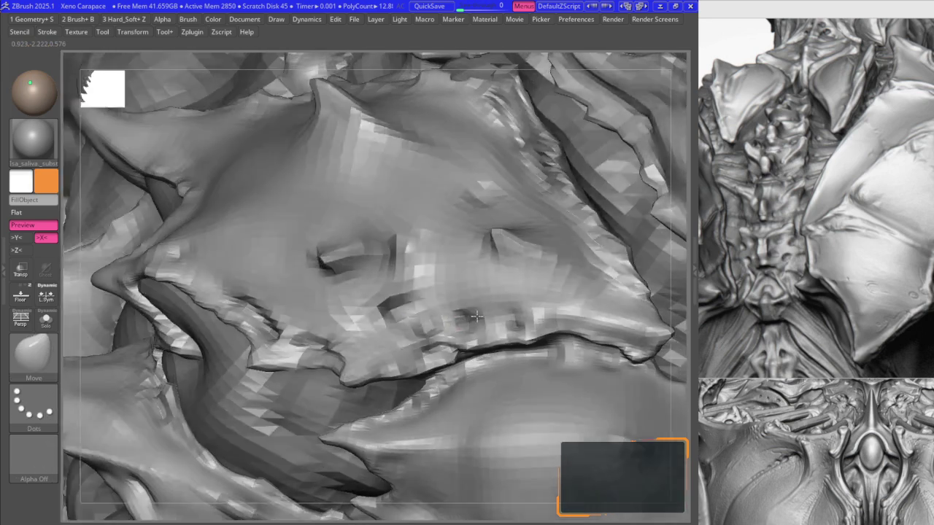
- Press another dimple beside the nodules, then switch to the Move brush
{"action": "mouse_move", "coordinate": [447, 314]}
{"action": "right_mouse_down"}
{"action": "mouse_move", "coordinate": [468, 322]}
{"action": "mouse_move", "coordinate": [448, 268]}
{"action": "mouse_move", "coordinate": [430, 320]}
{"action": "mouse_move", "coordinate": [453, 379]}
{"action": "right_mouse_up"}
{"action": "left_click", "coordinate": [468, 321]}
{"action": "key", "text": "b"}
{"action": "key", "text": "m"}
{"action": "key", "text": "v"}
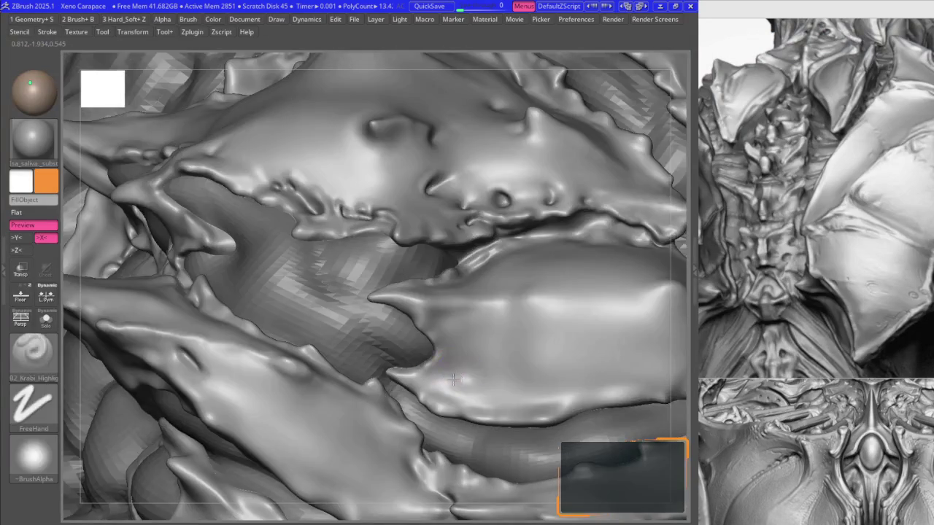
{"action": "right_click_drag", "start_coordinate": [453, 387], "coordinate": [458, 370]}
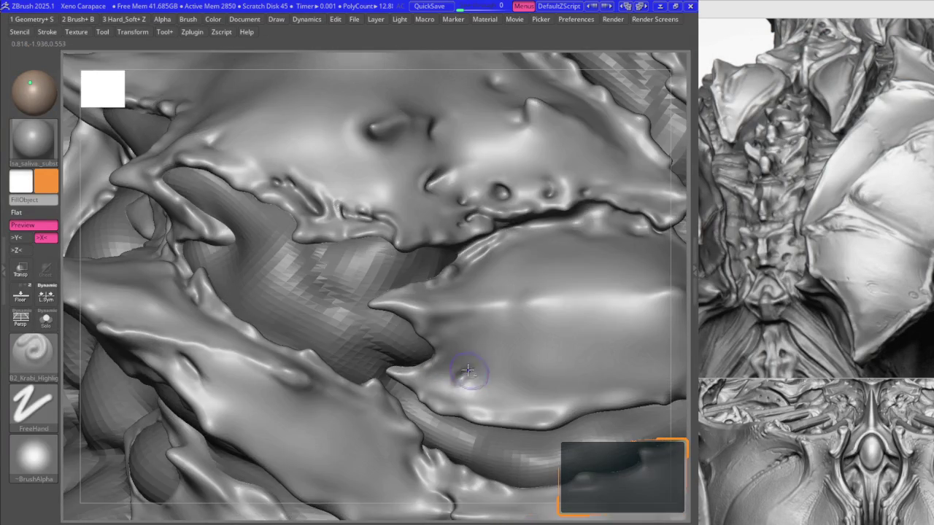
- Pick Smooth, then the crease brush, and shift the view toward the lower spike's base
{"action": "key", "text": "space"}
{"action": "left_click", "coordinate": [491, 261]}
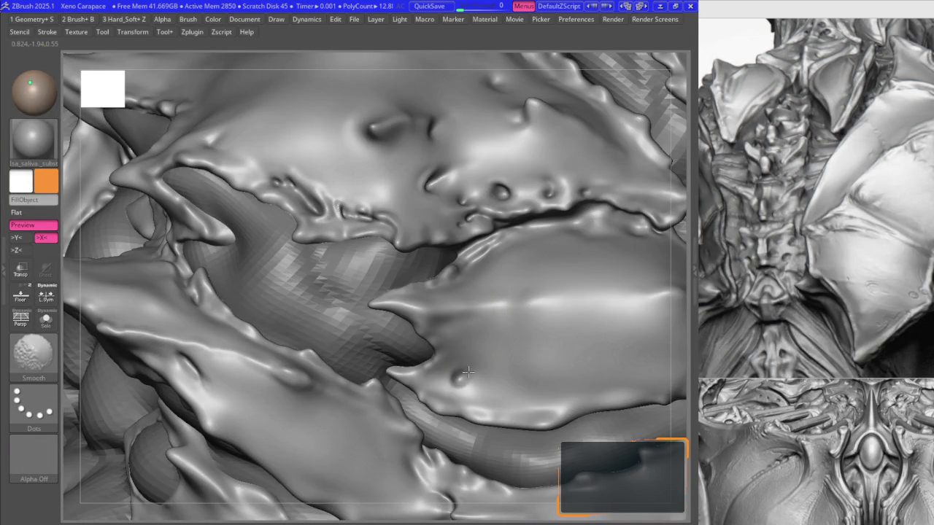
{"action": "key", "text": "space"}
{"action": "left_click", "coordinate": [471, 267]}
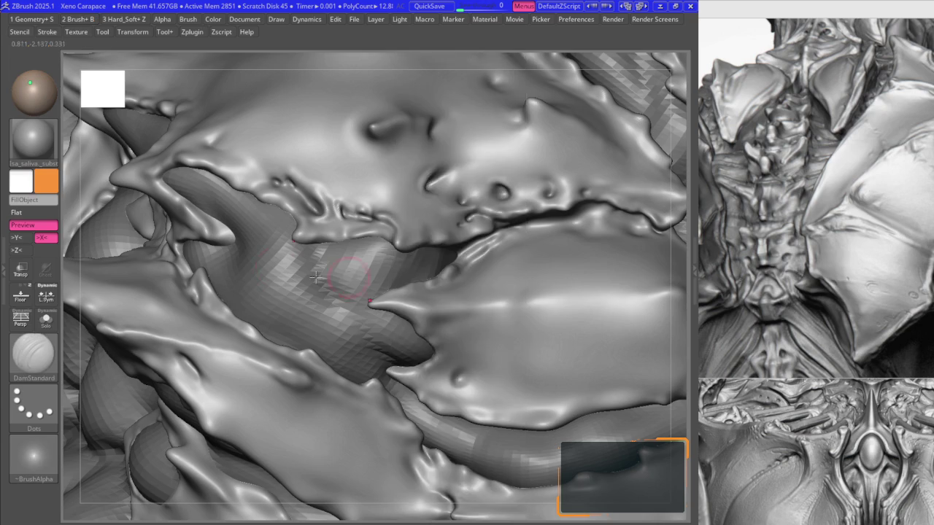
{"action": "right_click_drag", "start_coordinate": [394, 293], "coordinate": [375, 292]}
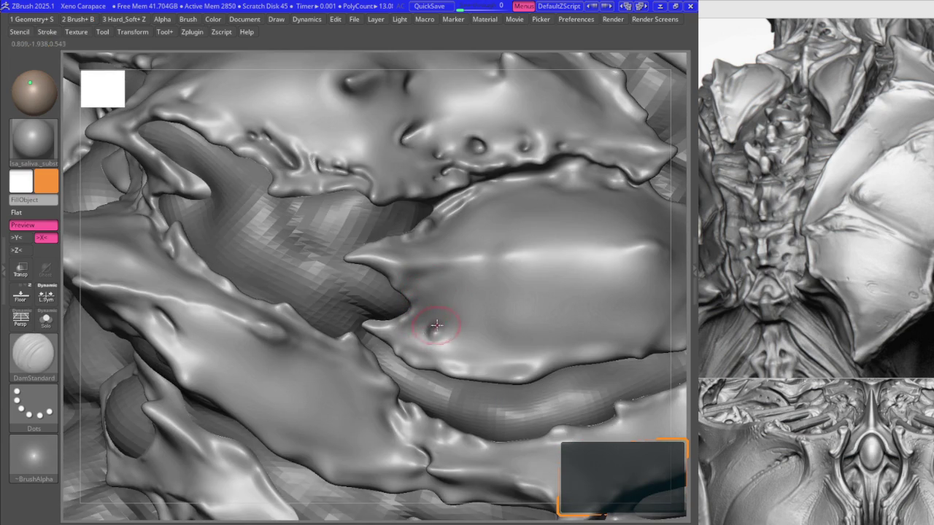
{"action": "right_click_drag", "start_coordinate": [450, 323], "coordinate": [427, 329]}
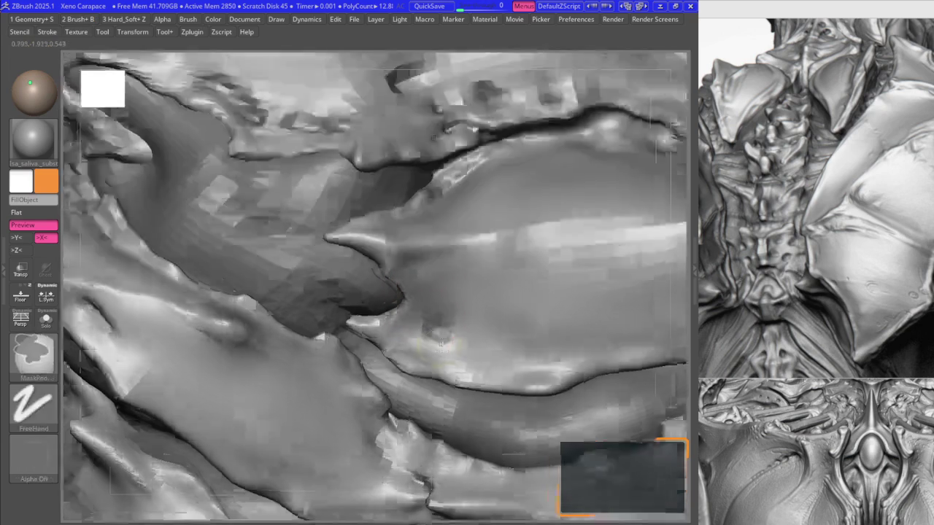
- Smooth near the spike, then ready the nodule brush and DamStandard at the spike's base
{"action": "key", "text": "shift"}
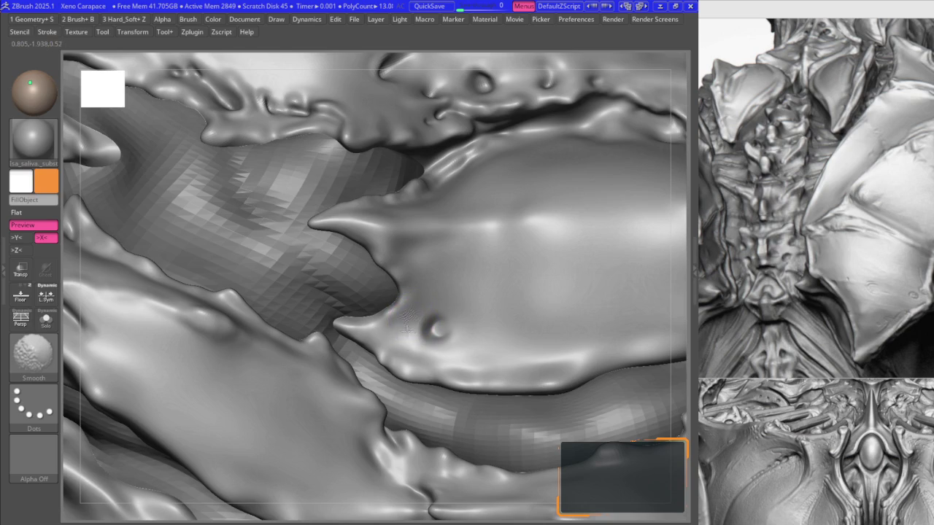
{"action": "key", "text": "space"}
{"action": "key", "text": "space"}
{"action": "left_click", "coordinate": [387, 343]}
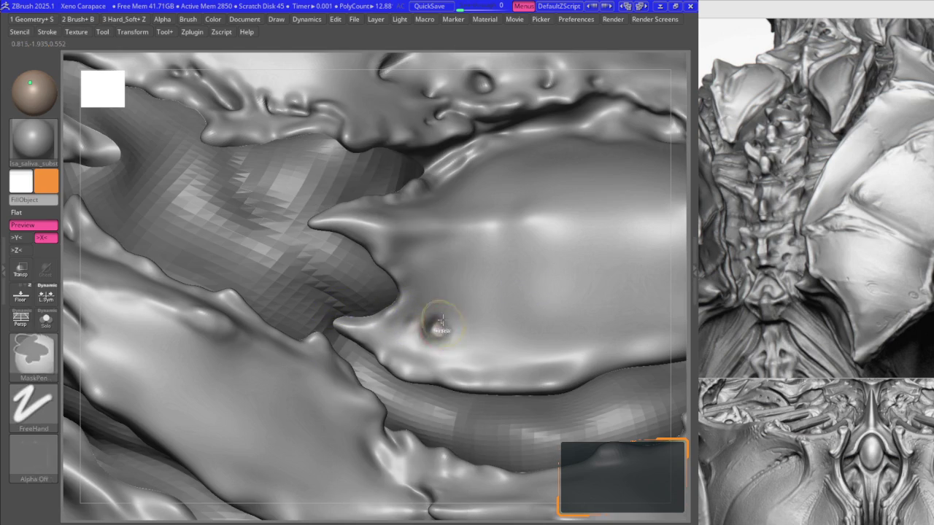
{"action": "right_click_drag", "start_coordinate": [438, 331], "coordinate": [441, 332], "text": "ctrl"}
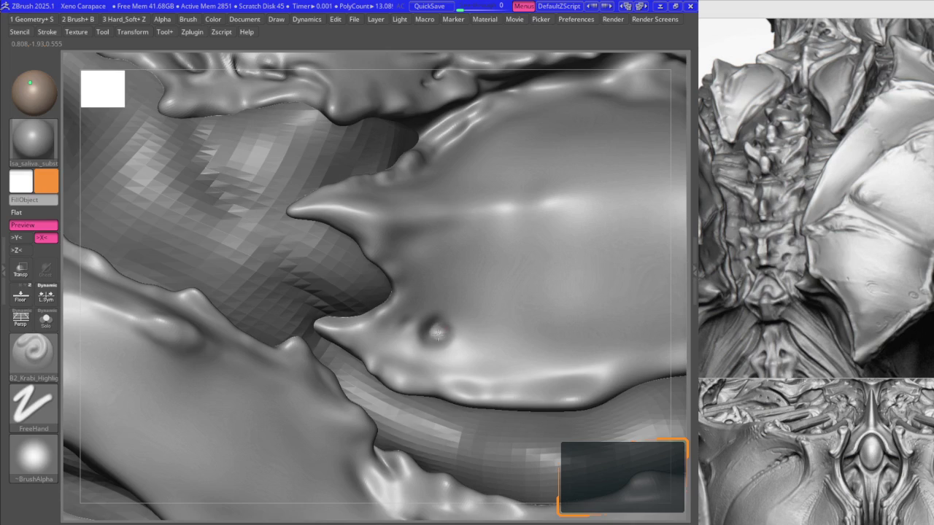
{"action": "key", "text": "b"}
{"action": "key", "text": "d"}
{"action": "key", "text": "s"}
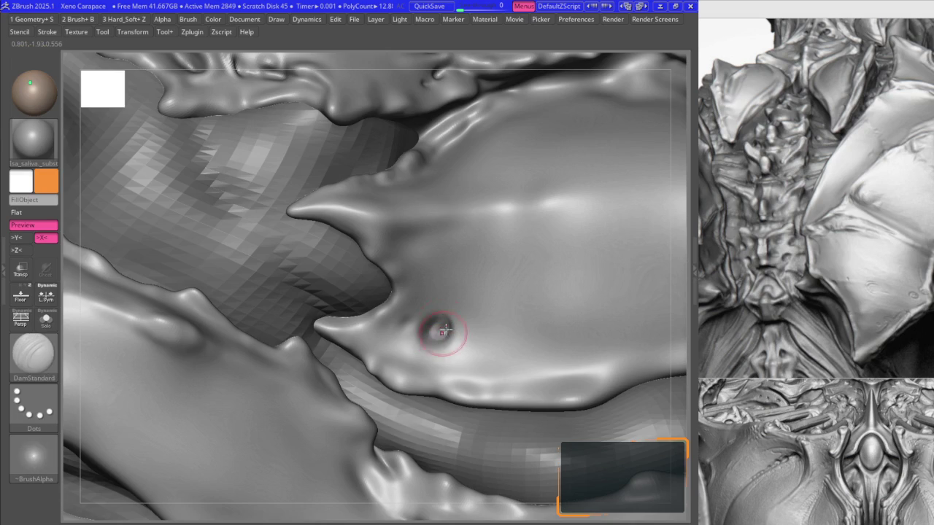
- Raise a second small nodule beside the first, then smooth and zoom out over the chest
{"action": "right_click_drag", "start_coordinate": [406, 323], "coordinate": [406, 326], "text": "ctrl"}
{"action": "left_click_drag", "start_coordinate": [400, 323], "coordinate": [403, 325]}
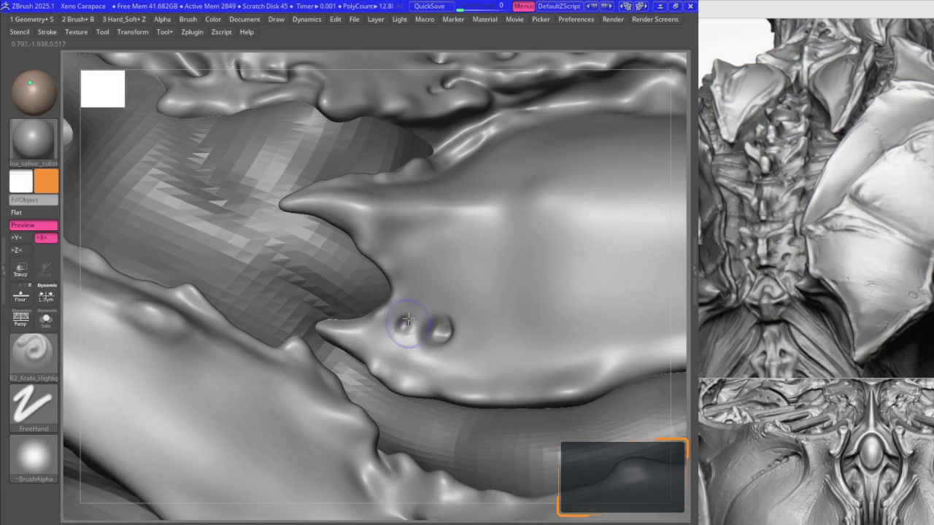
{"action": "key", "text": "b"}
{"action": "key", "text": "s"}
{"action": "key", "text": "m"}
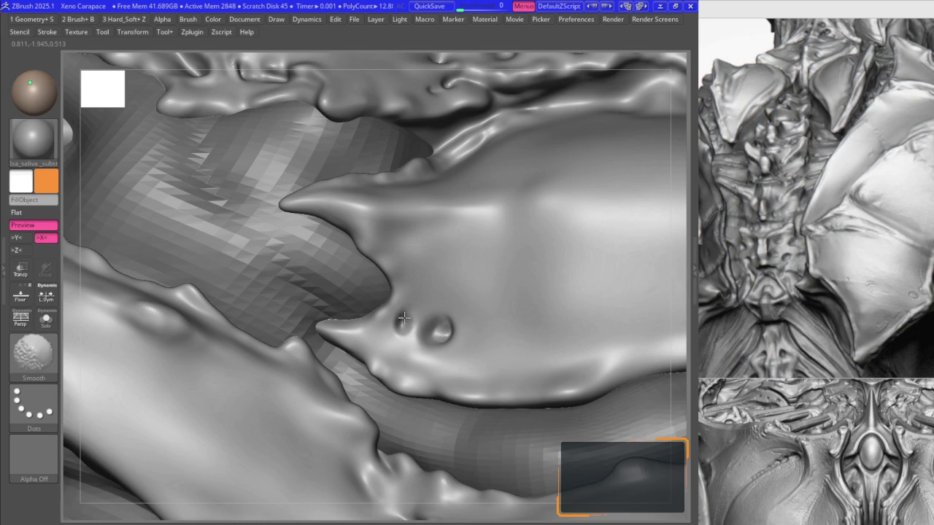
{"action": "right_click_drag", "start_coordinate": [412, 312], "coordinate": [408, 343], "text": "ctrl"}
- Raise the second mark near the lower spike into a rounded nodule with B2_Krabi_Highlight
{"action": "key", "text": "b"}
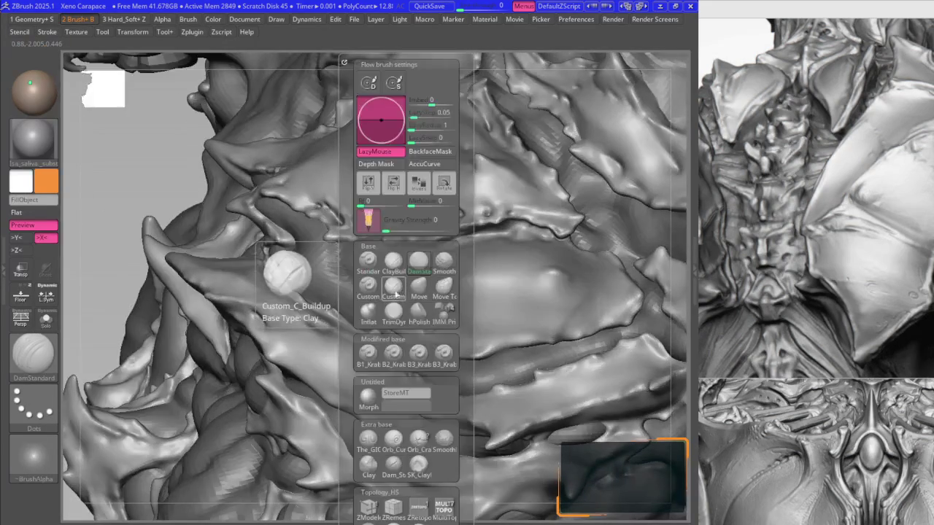
{"action": "left_click", "coordinate": [399, 352]}
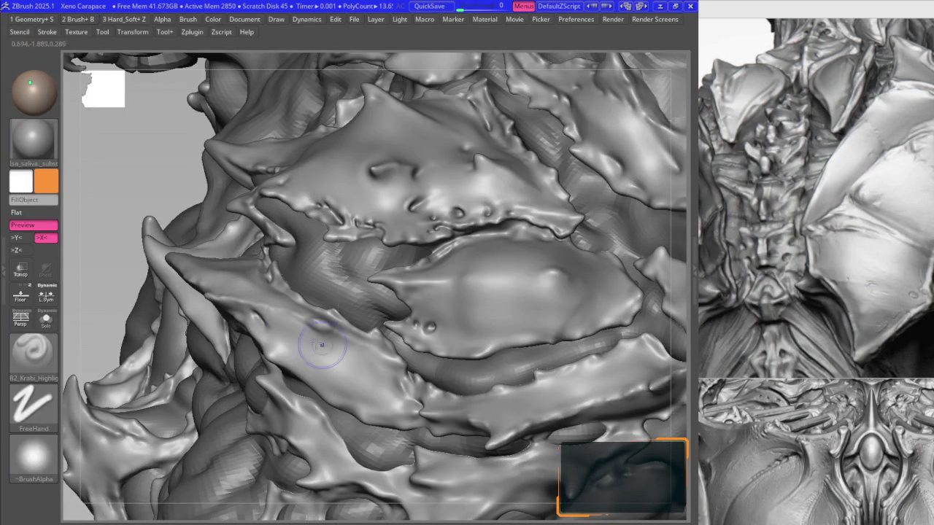
{"action": "right_click_drag", "start_coordinate": [407, 271], "coordinate": [409, 247], "text": "ctrl"}
{"action": "mouse_move", "coordinate": [430, 281]}
{"action": "right_mouse_down"}
{"action": "mouse_move", "coordinate": [261, 335]}
{"action": "mouse_move", "coordinate": [343, 219]}
{"action": "mouse_move", "coordinate": [375, 488]}
{"action": "mouse_move", "coordinate": [363, 434]}
{"action": "mouse_move", "coordinate": [381, 327]}
{"action": "mouse_move", "coordinate": [406, 368]}
{"action": "right_mouse_up"}
{"action": "key", "text": "f"}
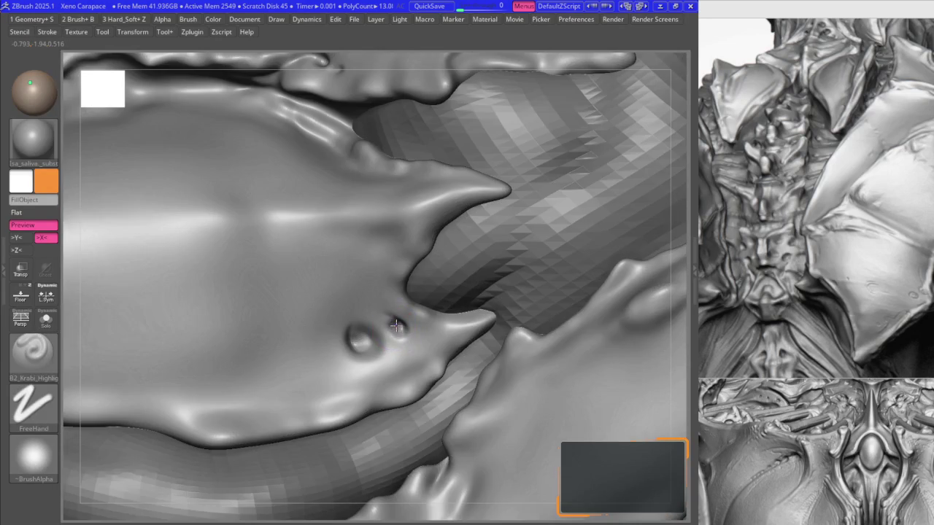
{"action": "key", "text": "shift"}
{"action": "right_click_drag", "start_coordinate": [407, 277], "coordinate": [383, 314]}
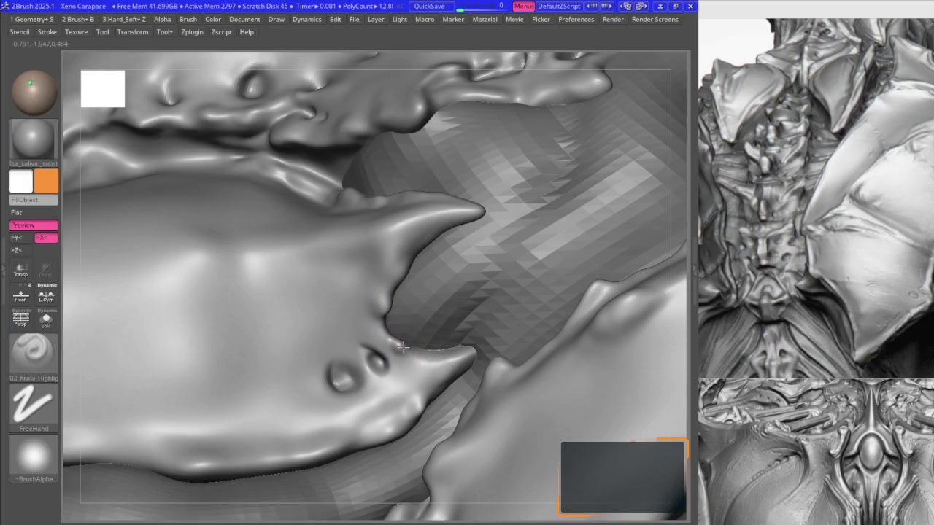
- Select the Move brush (BMV) and orbit around the lower spike to check it
{"action": "key", "text": "b"}
{"action": "key", "text": "m"}
{"action": "key", "text": "v"}
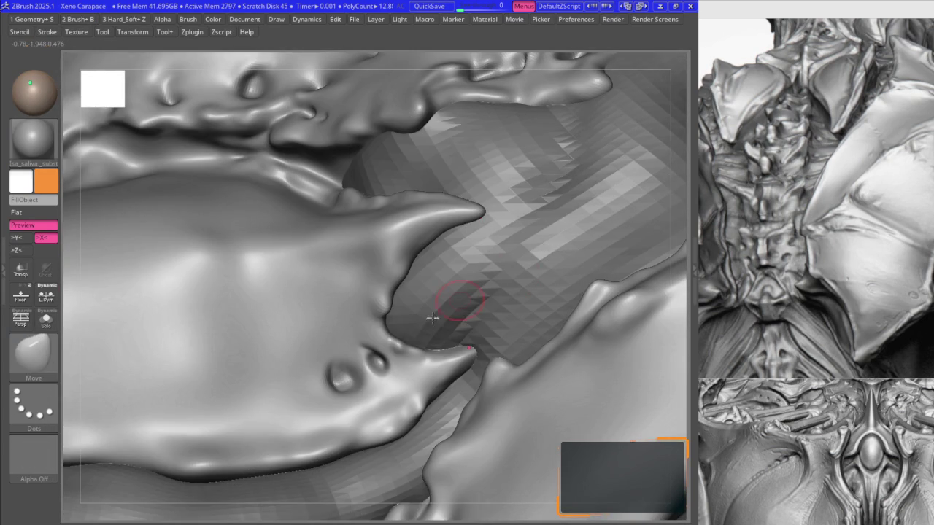
{"action": "right_click_drag", "start_coordinate": [403, 343], "coordinate": [399, 341]}
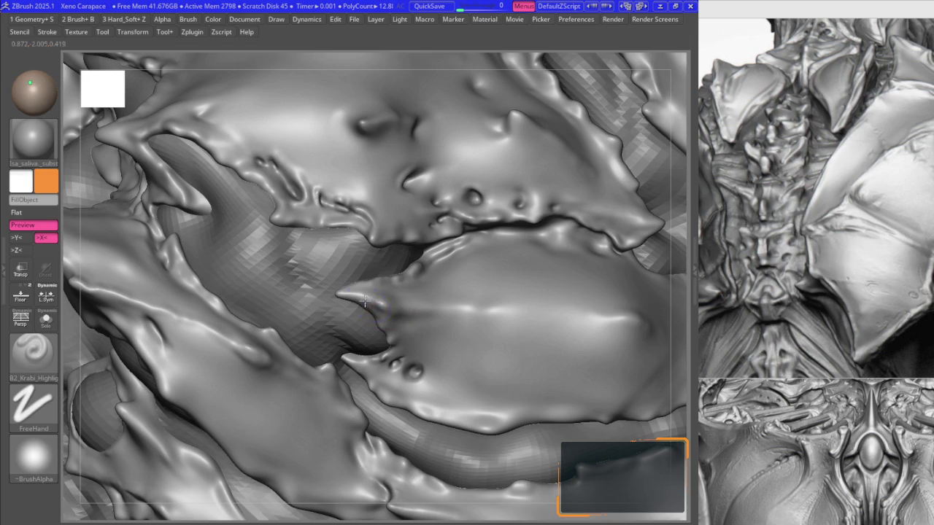
- Cut creases at the upper spike's base with DamStandard and Shift-smooth their edges
{"action": "right_click_drag", "start_coordinate": [394, 312], "coordinate": [389, 321]}
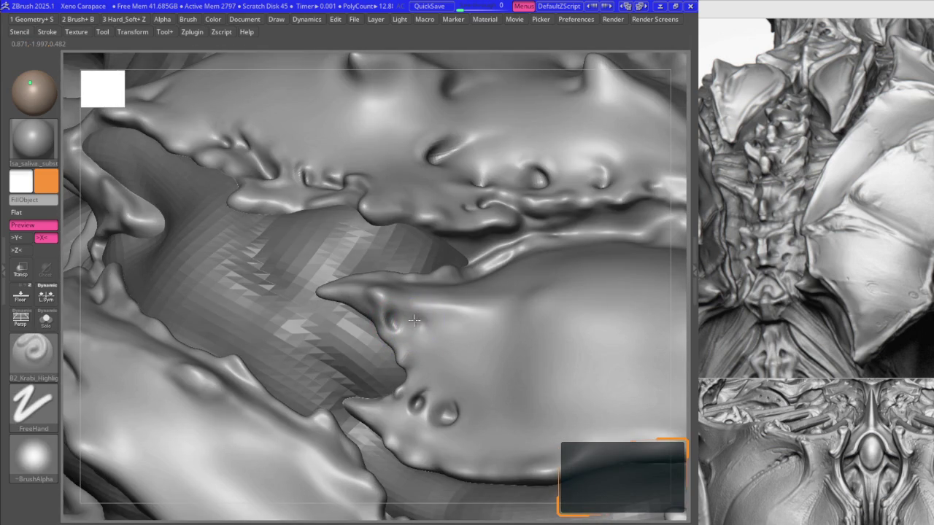
{"action": "right_click_drag", "start_coordinate": [406, 323], "coordinate": [448, 316]}
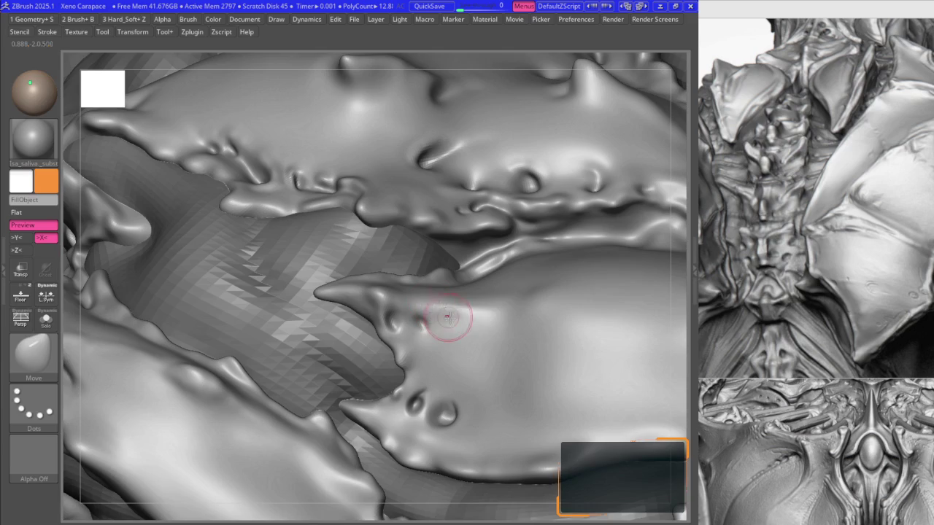
{"action": "key", "text": "shift"}
{"action": "key", "text": "space"}
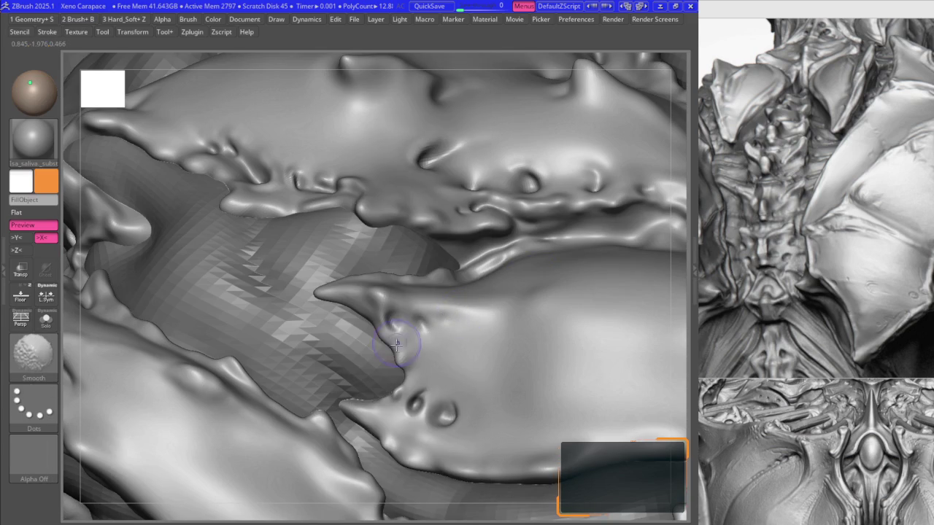
{"action": "key", "text": "space"}
{"action": "key", "text": "space"}
{"action": "left_click", "coordinate": [407, 303]}
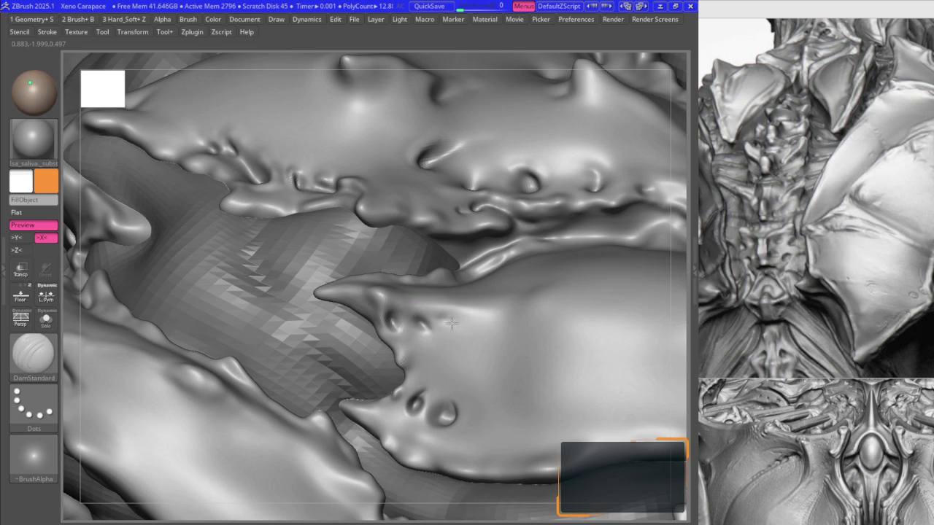
{"action": "right_click_drag", "start_coordinate": [448, 328], "coordinate": [427, 396]}
- Adjust the pits with Move, then zoom out to review the whole chest
{"action": "key", "text": "space"}
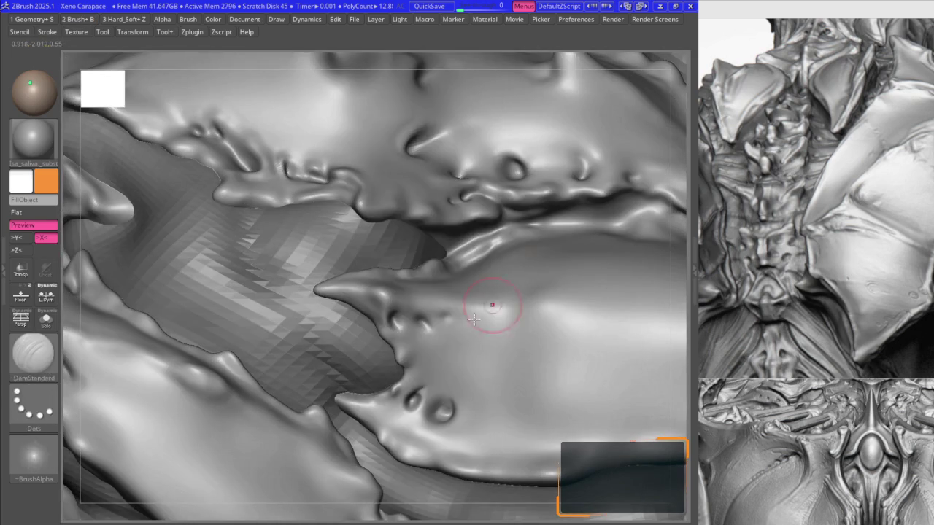
{"action": "right_click_drag", "start_coordinate": [474, 319], "coordinate": [428, 374], "text": "shift"}
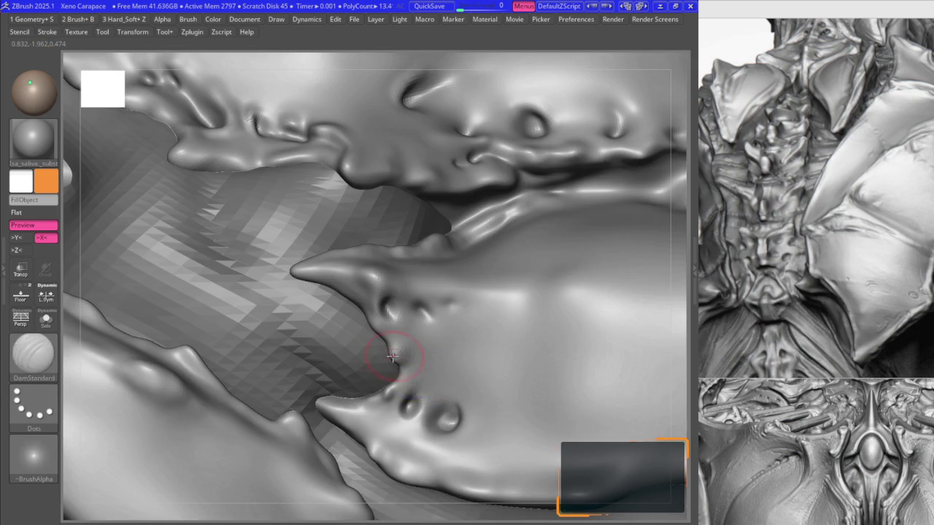
{"action": "key", "text": "space"}
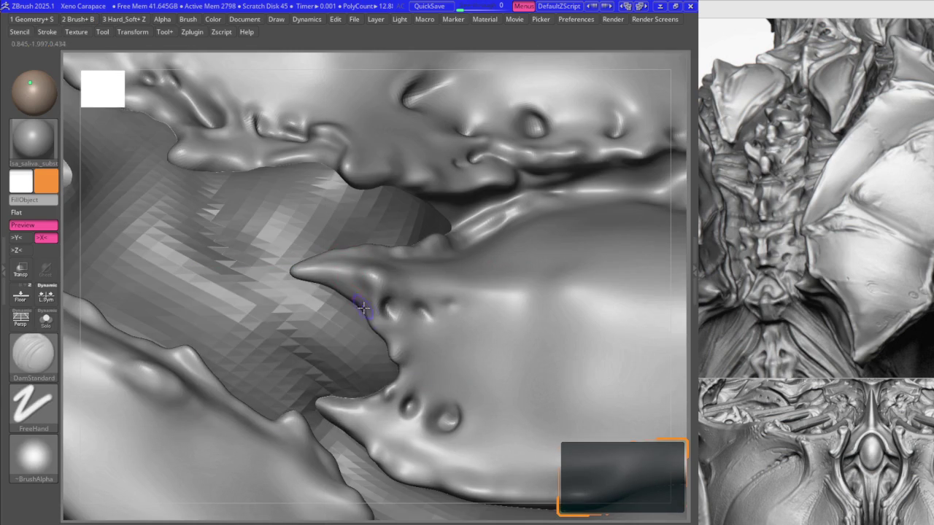
{"action": "key", "text": "space"}
{"action": "right_click_drag", "start_coordinate": [354, 309], "coordinate": [362, 312]}
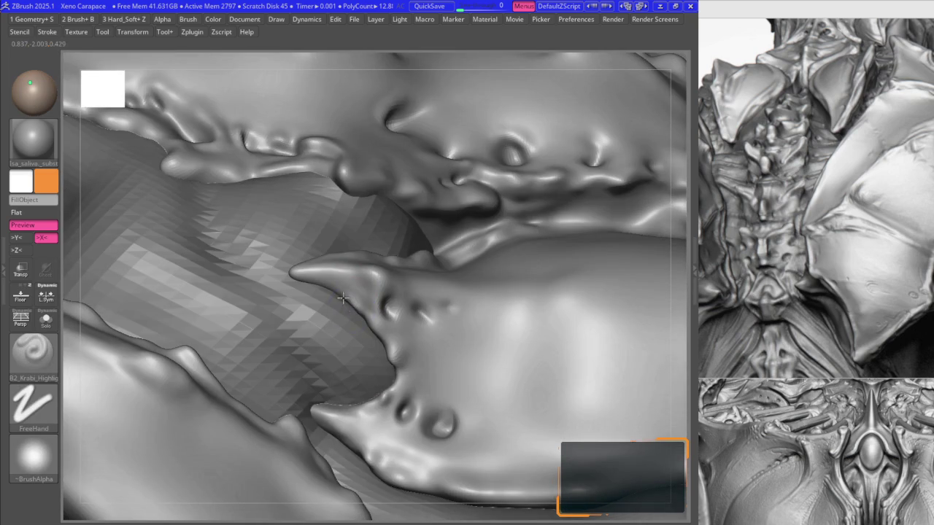
{"action": "mouse_move", "coordinate": [300, 274]}
{"action": "right_mouse_down", "text": "shift"}
{"action": "mouse_move", "coordinate": [364, 294]}
{"action": "mouse_move", "coordinate": [372, 248]}
{"action": "mouse_move", "coordinate": [323, 215]}
{"action": "mouse_move", "coordinate": [359, 257]}
{"action": "right_mouse_up", "text": "shift"}
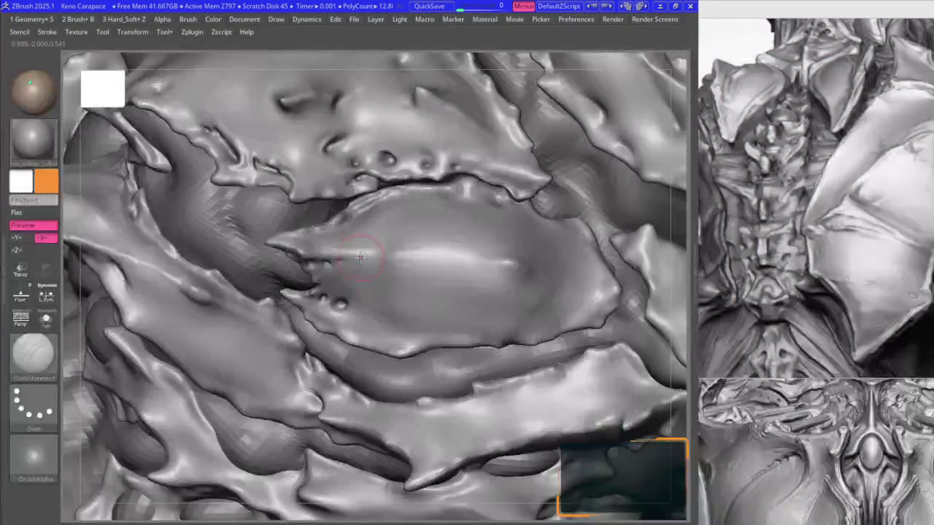
{"action": "mouse_move", "coordinate": [453, 233]}
{"action": "right_mouse_down"}
{"action": "mouse_move", "coordinate": [438, 262]}
{"action": "mouse_move", "coordinate": [454, 285]}
{"action": "mouse_move", "coordinate": [438, 286]}
{"action": "mouse_move", "coordinate": [454, 255]}
{"action": "right_mouse_up"}
{"action": "mouse_move", "coordinate": [491, 286]}
{"action": "right_mouse_down", "text": "ctrl"}
{"action": "mouse_move", "coordinate": [429, 237]}
{"action": "mouse_move", "coordinate": [386, 260]}
{"action": "mouse_move", "coordinate": [501, 281]}
{"action": "right_mouse_up", "text": "ctrl"}
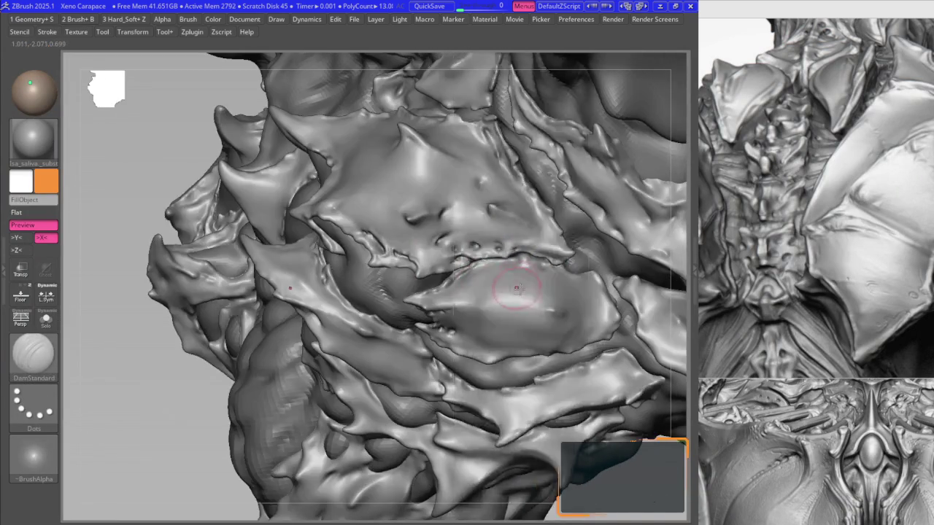
- Smooth the plate surface and carve a first crease on its right side
{"action": "key", "text": "space"}
{"action": "left_click", "coordinate": [567, 267]}
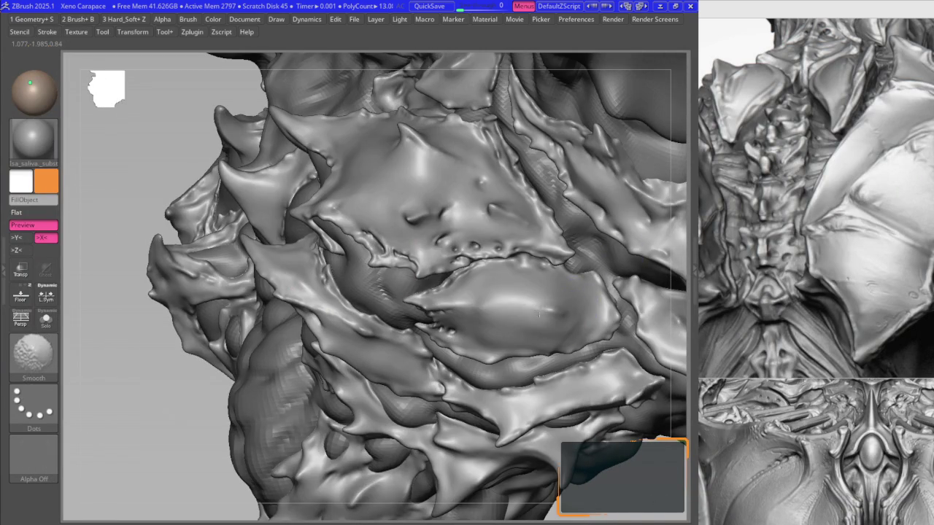
{"action": "key", "text": "space"}
{"action": "left_click", "coordinate": [476, 357]}
{"action": "key", "text": "f"}
{"action": "mouse_move", "coordinate": [355, 259]}
{"action": "right_mouse_down"}
{"action": "mouse_move", "coordinate": [328, 219]}
{"action": "mouse_move", "coordinate": [299, 305]}
{"action": "mouse_move", "coordinate": [338, 272]}
{"action": "right_mouse_up"}
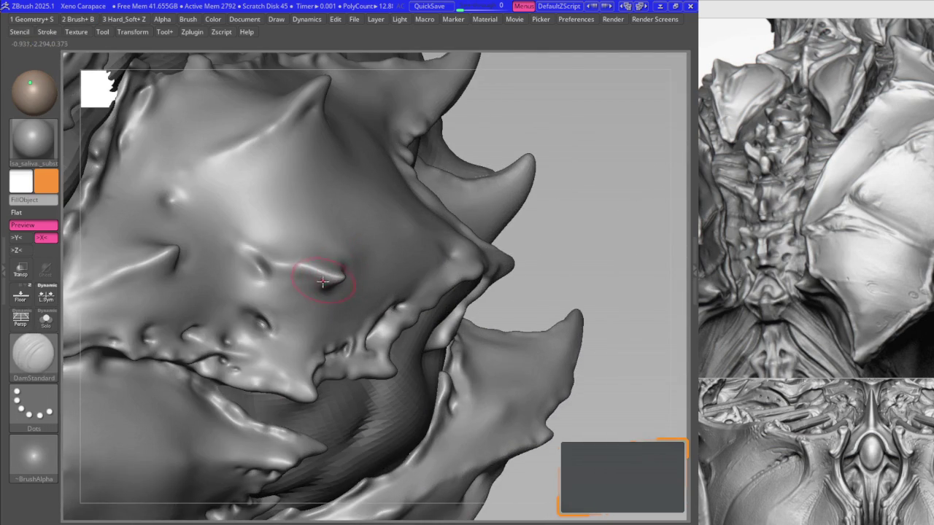
- Reshape the plate's spikes with Move and Shift-smooth the surrounding bumps
{"action": "key", "text": "space"}
{"action": "left_click", "coordinate": [339, 267]}
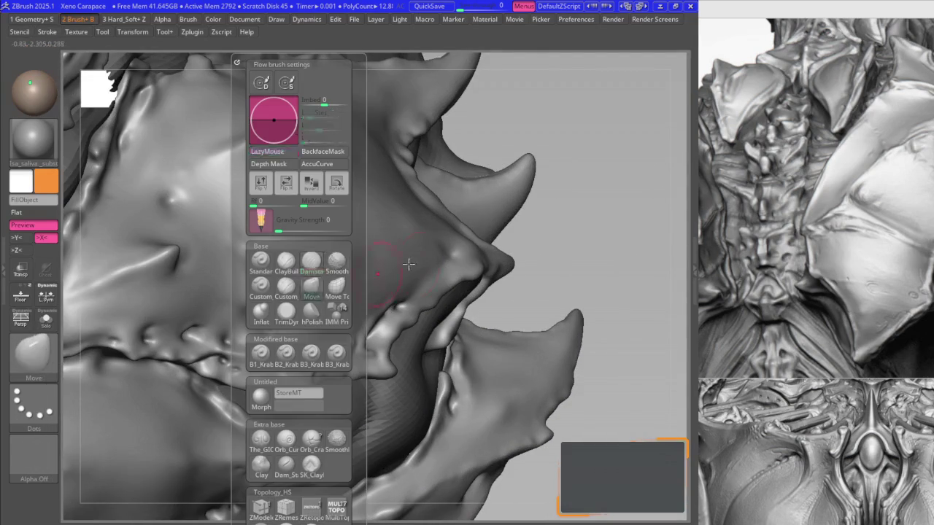
{"action": "mouse_move", "coordinate": [286, 264]}
{"action": "right_mouse_down", "text": "ctrl"}
{"action": "mouse_move", "coordinate": [250, 261]}
{"action": "mouse_move", "coordinate": [279, 277]}
{"action": "mouse_move", "coordinate": [265, 256]}
{"action": "right_mouse_up", "text": "ctrl"}
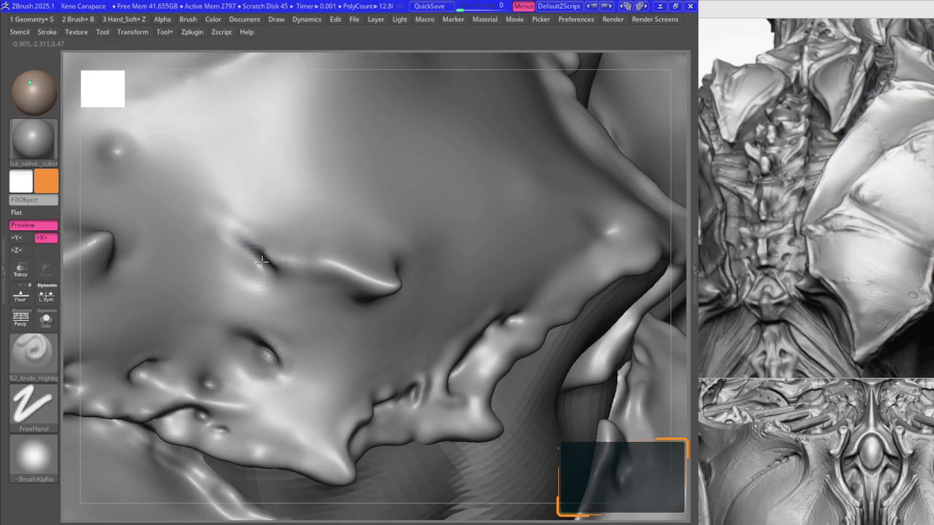
{"action": "key", "text": "space"}
{"action": "mouse_move", "coordinate": [240, 271]}
{"action": "right_mouse_down"}
{"action": "mouse_move", "coordinate": [250, 253]}
{"action": "mouse_move", "coordinate": [269, 268]}
{"action": "right_mouse_up"}
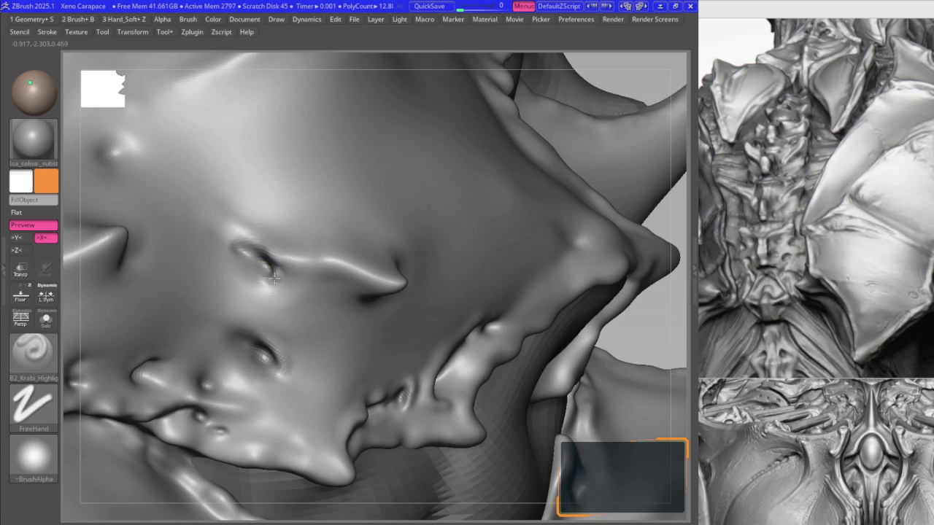
{"action": "key", "text": "space"}
{"action": "key", "text": "shift"}
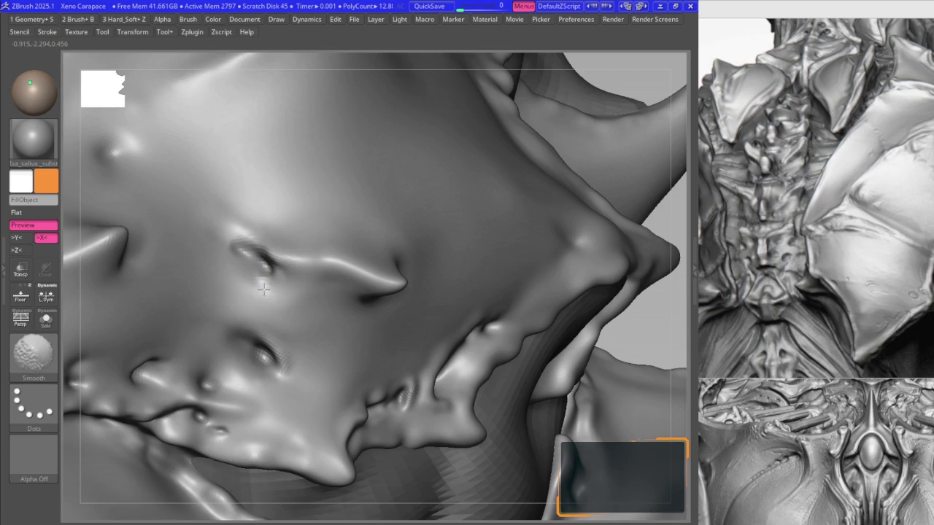
- Push and pull the plate surface with Move, then soften the lumpy areas with Smooth
{"action": "key", "text": "b"}
{"action": "key", "text": "m"}
{"action": "key", "text": "v"}
{"action": "right_click_drag", "start_coordinate": [261, 256], "coordinate": [277, 268]}
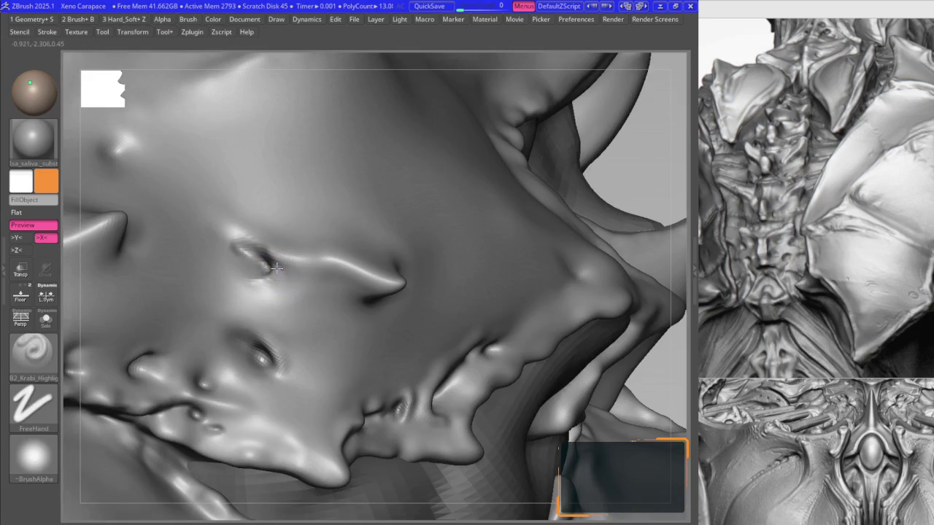
{"action": "key", "text": "b"}
{"action": "key", "text": "s"}
{"action": "key", "text": "m"}
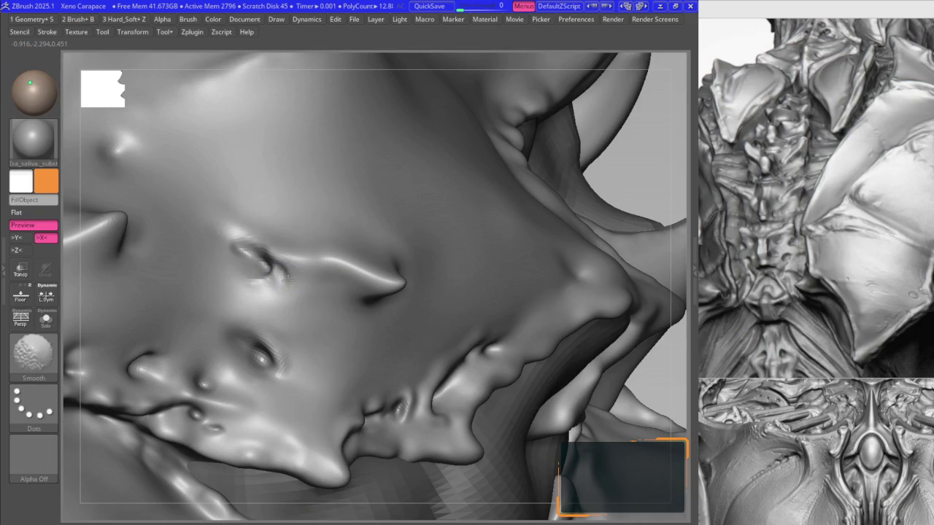
- Carve a small pit into a nodule along the plate's lower edge with B2_Krabi_Highlight
{"action": "key", "text": "b"}
{"action": "left_click", "coordinate": [233, 353]}
{"action": "mouse_move", "coordinate": [241, 342]}
{"action": "right_mouse_down"}
{"action": "mouse_move", "coordinate": [283, 276]}
{"action": "mouse_move", "coordinate": [270, 277]}
{"action": "mouse_move", "coordinate": [254, 328]}
{"action": "right_mouse_up"}
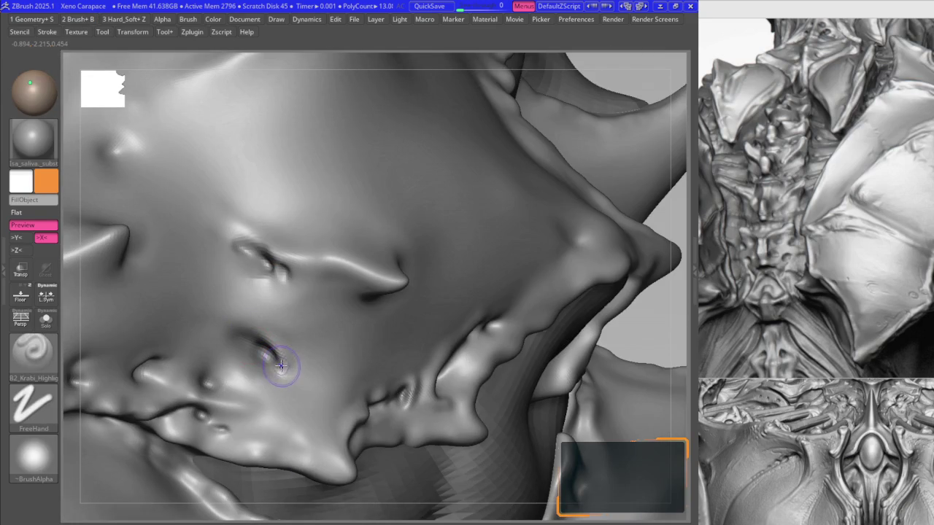
{"action": "right_click_drag", "start_coordinate": [283, 370], "coordinate": [237, 336]}
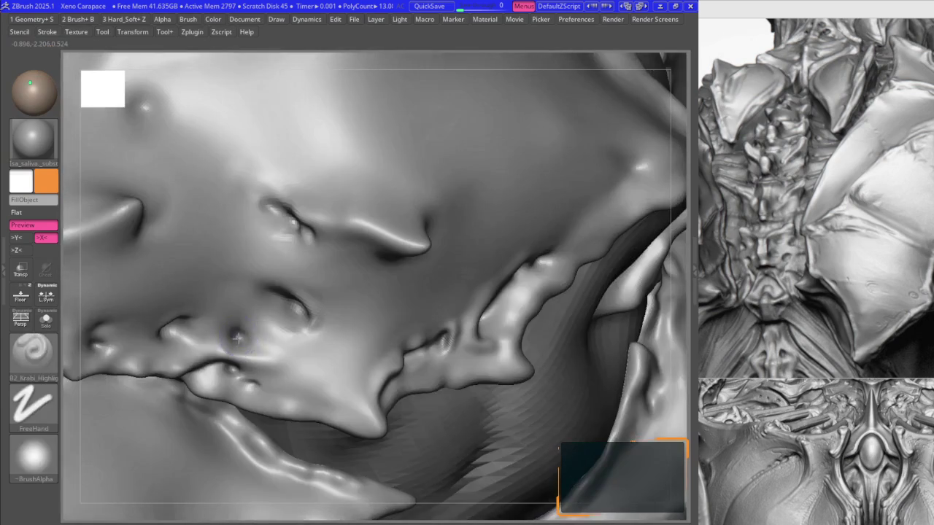
- Reshape the carapace plate edges with the Move brush below the carved crease
{"action": "key", "text": "b"}
{"action": "key", "text": "m"}
{"action": "key", "text": "v"}
{"action": "right_click_drag", "start_coordinate": [229, 347], "coordinate": [279, 220]}
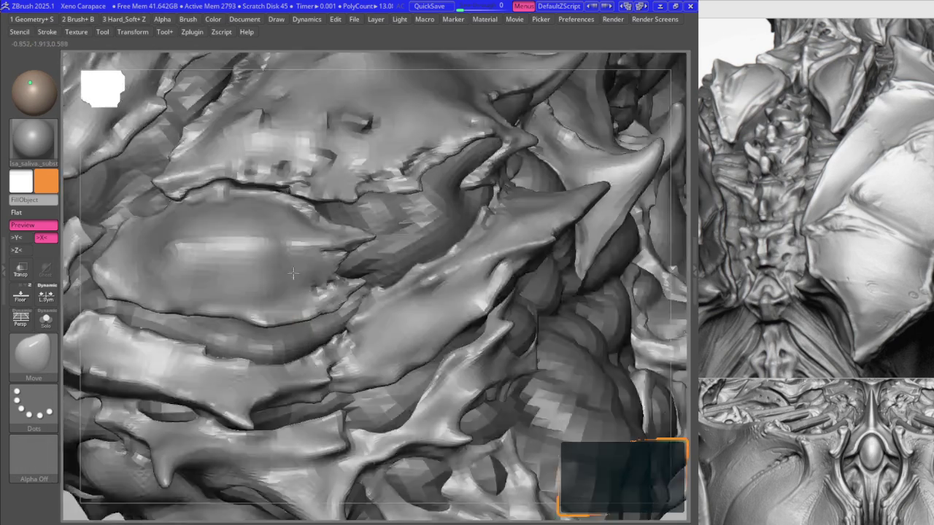
{"action": "mouse_move", "coordinate": [264, 250]}
{"action": "right_mouse_down"}
{"action": "mouse_move", "coordinate": [323, 288]}
{"action": "mouse_move", "coordinate": [336, 281]}
{"action": "mouse_move", "coordinate": [302, 225]}
{"action": "right_mouse_up"}
- Orbit out and frame the whole creature model to review it
{"action": "mouse_move", "coordinate": [353, 276]}
{"action": "right_mouse_down"}
{"action": "mouse_move", "coordinate": [475, 243]}
{"action": "mouse_move", "coordinate": [494, 342]}
{"action": "right_mouse_up"}
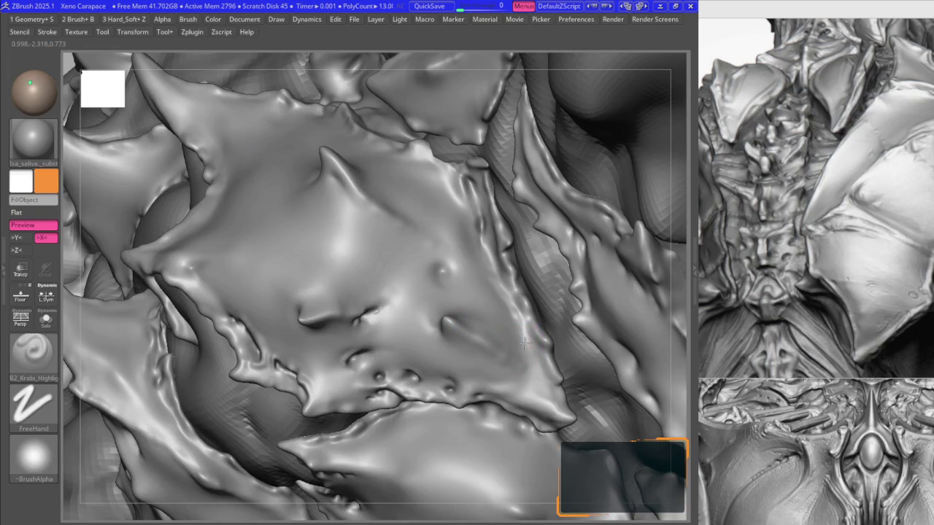
{"action": "key", "text": "f"}
{"action": "mouse_move", "coordinate": [529, 349]}
{"action": "right_mouse_down"}
{"action": "mouse_move", "coordinate": [372, 283]}
{"action": "mouse_move", "coordinate": [372, 241]}
{"action": "right_mouse_up"}
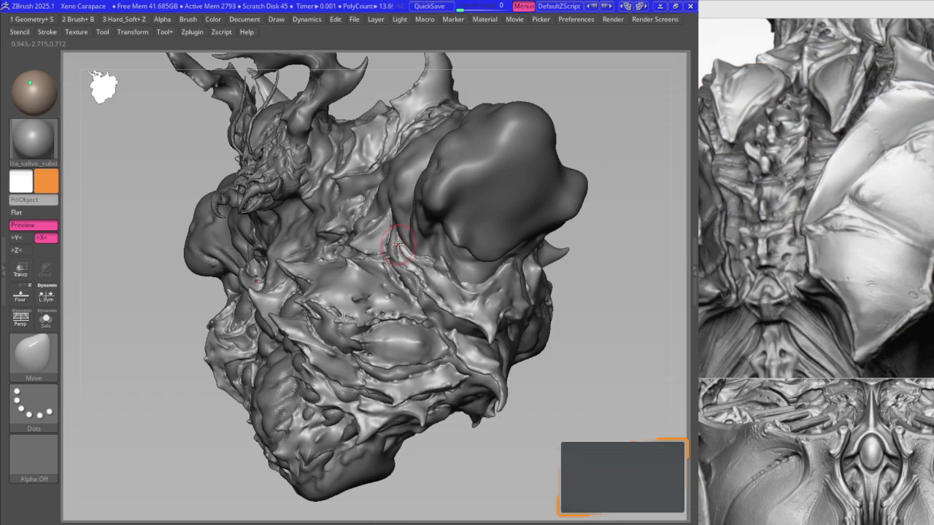
- Check the Tool > Subtool list, scrolling through the model's subtools
{"action": "key", "text": "F1"}
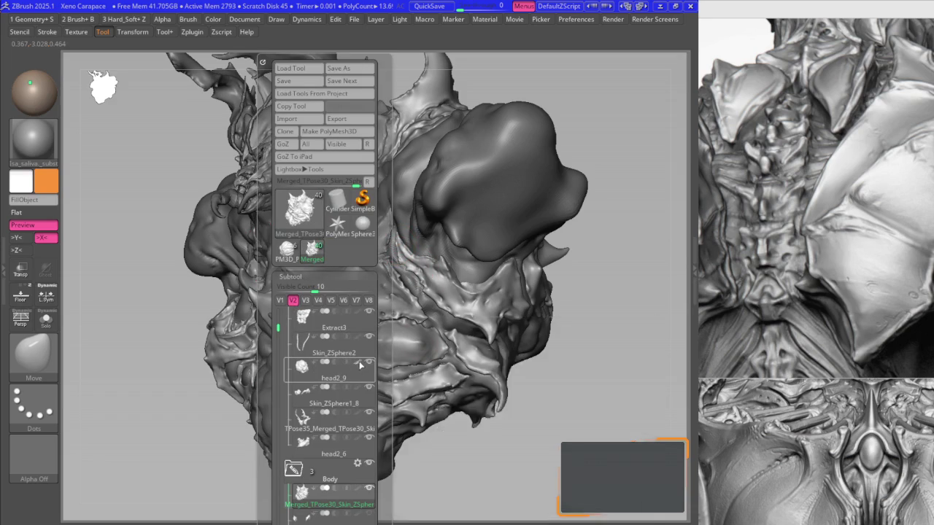
{"action": "mouse_move", "coordinate": [390, 226]}
{"action": "right_mouse_down"}
{"action": "mouse_move", "coordinate": [334, 215]}
{"action": "mouse_move", "coordinate": [334, 228]}
{"action": "right_mouse_up"}
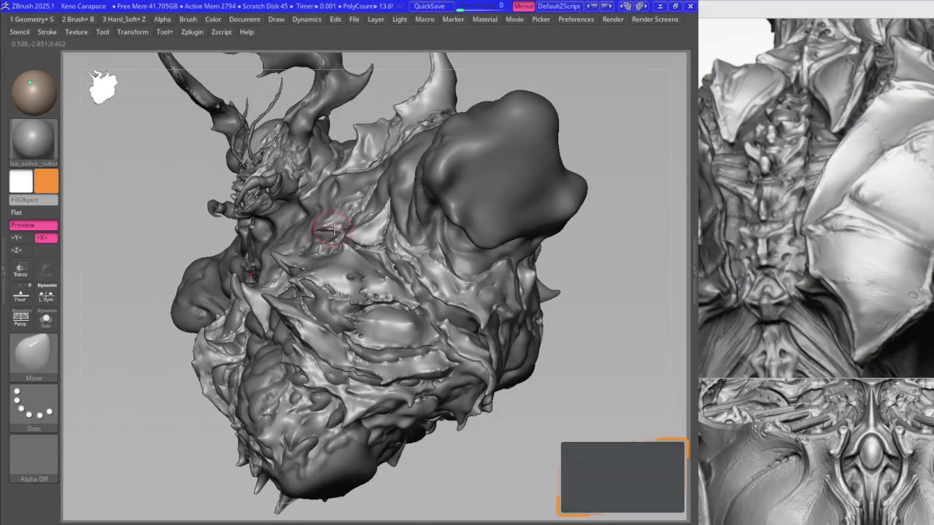
{"action": "key", "text": "F1"}
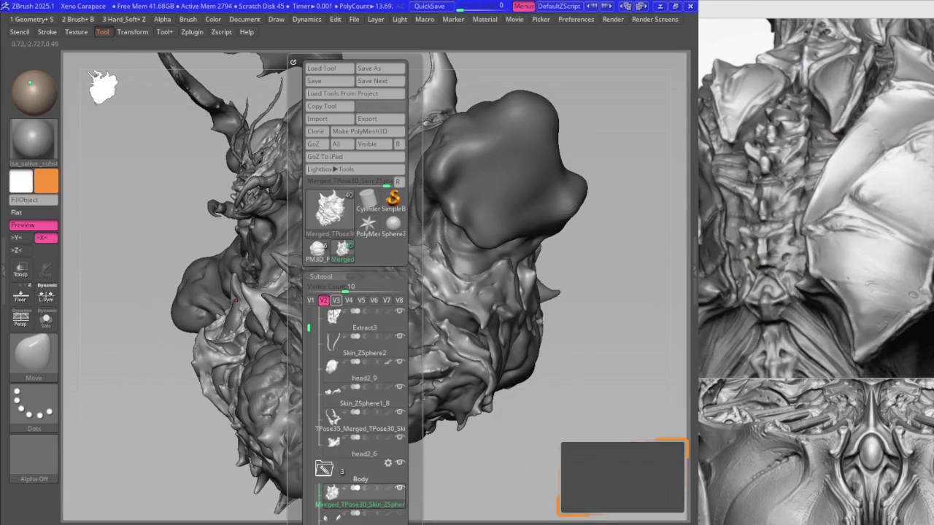
{"action": "scroll", "coordinate": [343, 408], "scroll_direction": "down", "scroll_amount": 2}
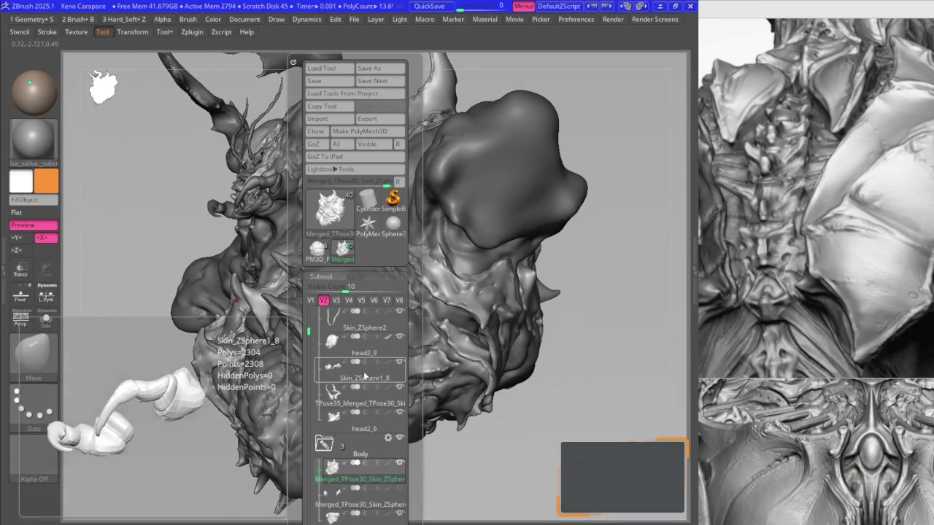
- Swing to the front, zoom onto the central chest plate and pull its lower rim into a point with Move
{"action": "mouse_move", "coordinate": [453, 306]}
{"action": "right_mouse_down"}
{"action": "mouse_move", "coordinate": [344, 271]}
{"action": "mouse_move", "coordinate": [339, 339]}
{"action": "mouse_move", "coordinate": [342, 321]}
{"action": "mouse_move", "coordinate": [99, 76]}
{"action": "mouse_move", "coordinate": [394, 248]}
{"action": "mouse_move", "coordinate": [416, 328]}
{"action": "mouse_move", "coordinate": [398, 317]}
{"action": "mouse_move", "coordinate": [409, 312]}
{"action": "mouse_move", "coordinate": [377, 306]}
{"action": "right_mouse_up"}
{"action": "key", "text": "b"}
{"action": "key", "text": "m"}
{"action": "key", "text": "v"}
- Start pulling the plate's lower edge into spikes, alternating Move and B2_Krabi_Highlight
{"action": "key", "text": "b"}
{"action": "key", "text": "k"}
{"action": "key", "text": "h"}
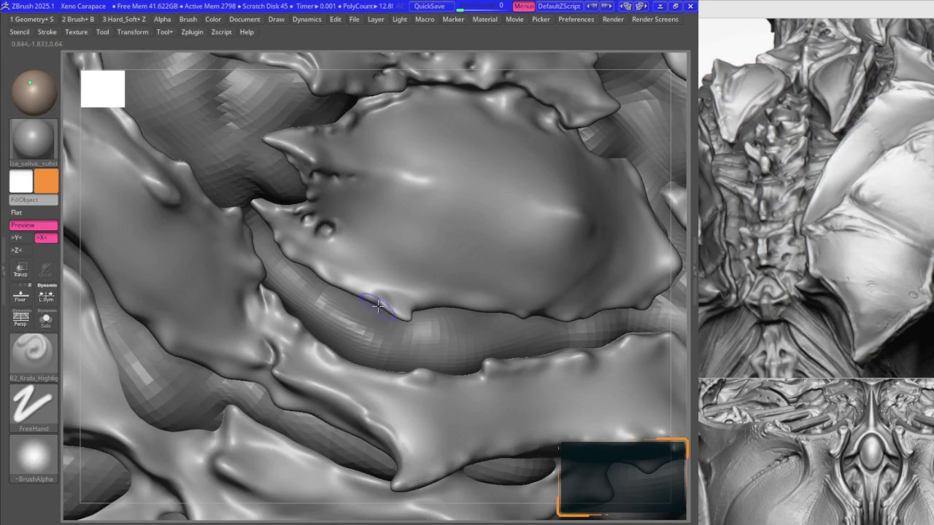
{"action": "key", "text": "b"}
{"action": "key", "text": "m"}
{"action": "key", "text": "v"}
{"action": "right_click_drag", "start_coordinate": [358, 297], "coordinate": [327, 282]}
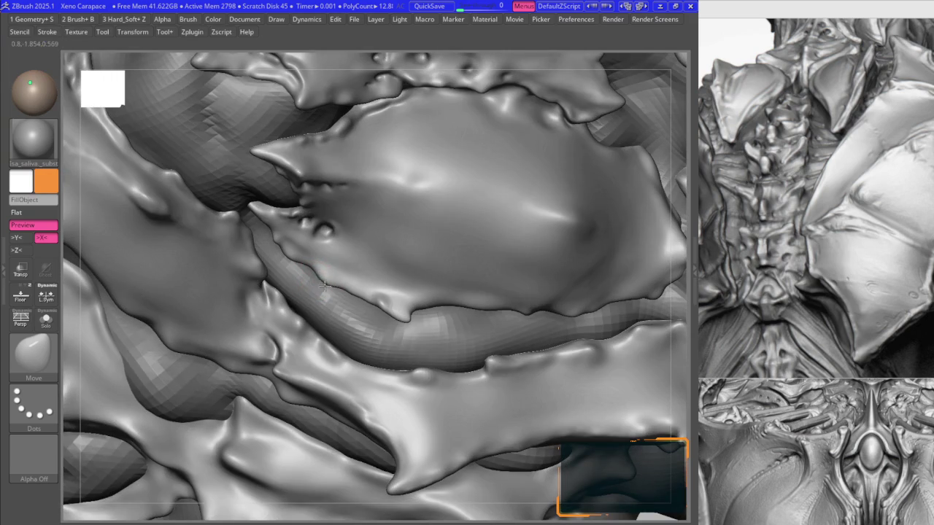
{"action": "mouse_move", "coordinate": [320, 285]}
{"action": "right_mouse_down"}
{"action": "mouse_move", "coordinate": [240, 202]}
{"action": "mouse_move", "coordinate": [294, 185]}
{"action": "right_mouse_up"}
- Pull more small spikes along the lower edge and crease beneath them
{"action": "key", "text": "b"}
{"action": "key", "text": "k"}
{"action": "key", "text": "h"}
{"action": "key", "text": "b"}
{"action": "key", "text": "m"}
{"action": "key", "text": "v"}
{"action": "key", "text": "b"}
{"action": "key", "text": "k"}
{"action": "key", "text": "h"}
{"action": "key", "text": "b"}
{"action": "key", "text": "m"}
{"action": "key", "text": "v"}
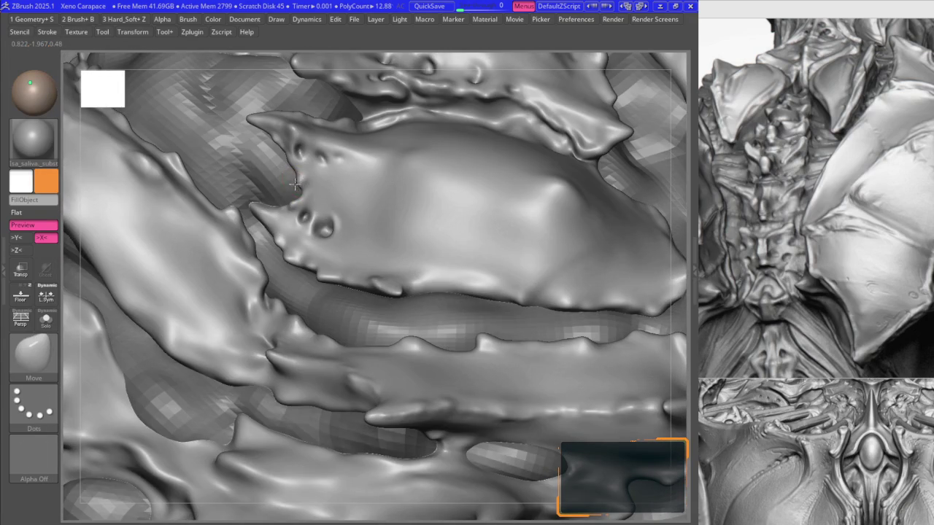
{"action": "left_click", "coordinate": [292, 190]}
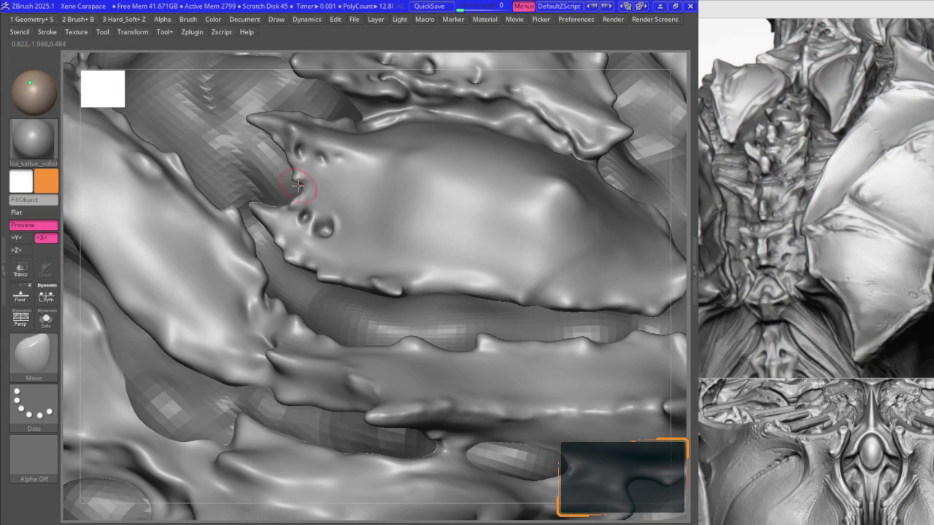
- Refine the edge spikes while dropping to a lower subdivision level and back to the highest
{"action": "key", "text": "b"}
{"action": "key", "text": "k"}
{"action": "key", "text": "h"}
{"action": "mouse_move", "coordinate": [360, 250]}
{"action": "right_mouse_down"}
{"action": "mouse_move", "coordinate": [375, 288]}
{"action": "mouse_move", "coordinate": [369, 281]}
{"action": "right_mouse_up"}
{"action": "key", "text": "b"}
{"action": "key", "text": "m"}
{"action": "key", "text": "v"}
{"action": "key", "text": "space"}
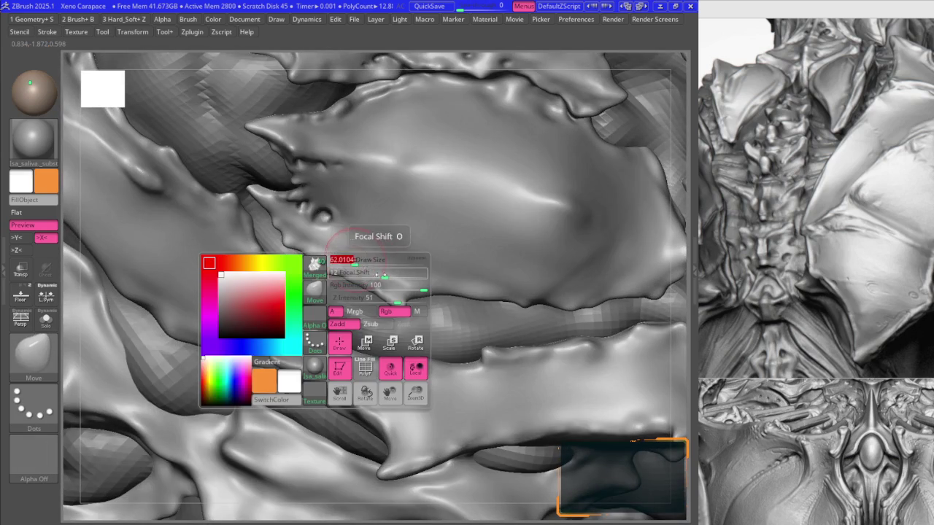
{"action": "key", "text": "shift+d"}
{"action": "key", "text": "d"}
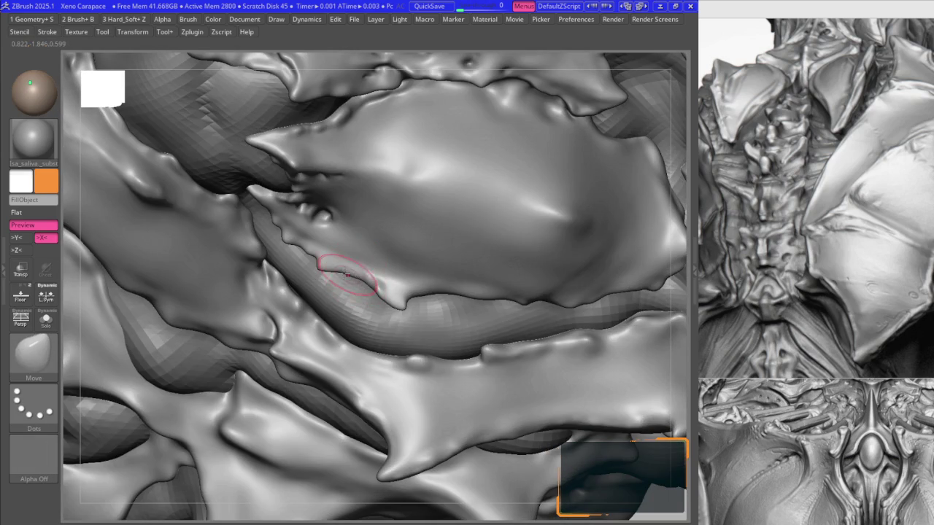
{"action": "scroll", "coordinate": [318, 261], "scroll_direction": "up", "scroll_amount": 2}
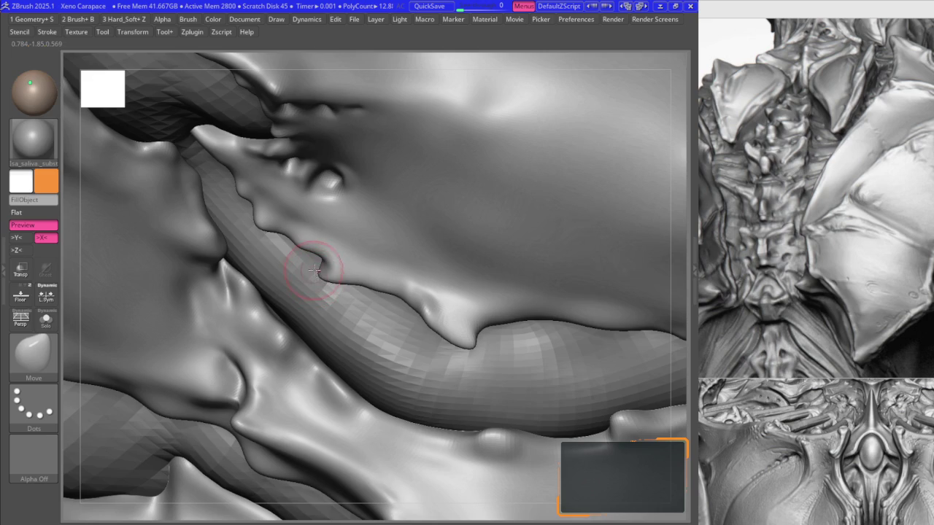
- Sharpen the crease under the spikes, zooming in on the plate's lower edge
{"action": "key", "text": "b"}
{"action": "key", "text": "k"}
{"action": "key", "text": "h"}
{"action": "key", "text": "space"}
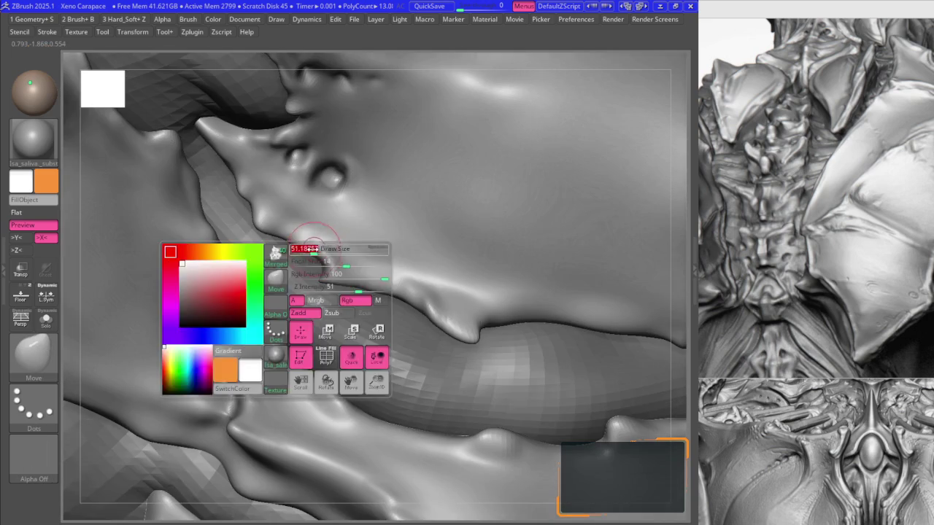
{"action": "key", "text": "b"}
{"action": "key", "text": "m"}
{"action": "key", "text": "v"}
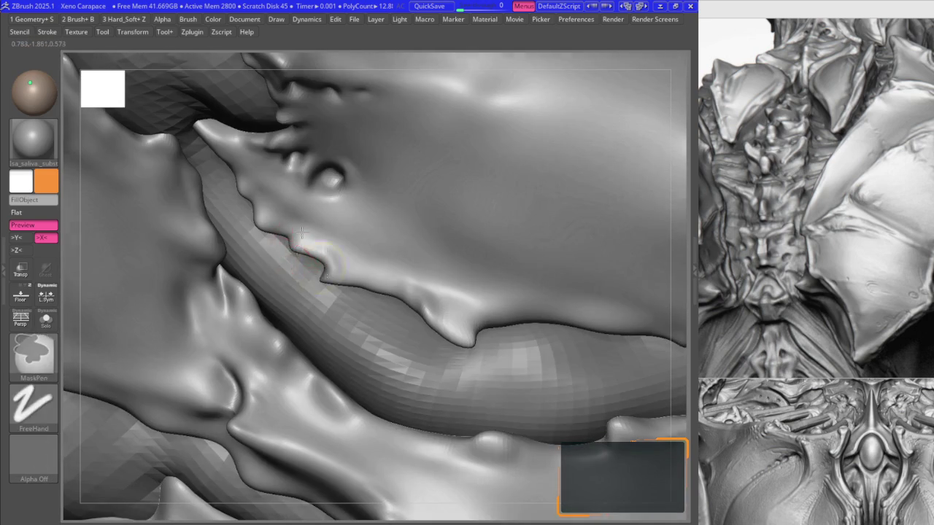
{"action": "right_click_drag", "start_coordinate": [290, 248], "coordinate": [323, 268]}
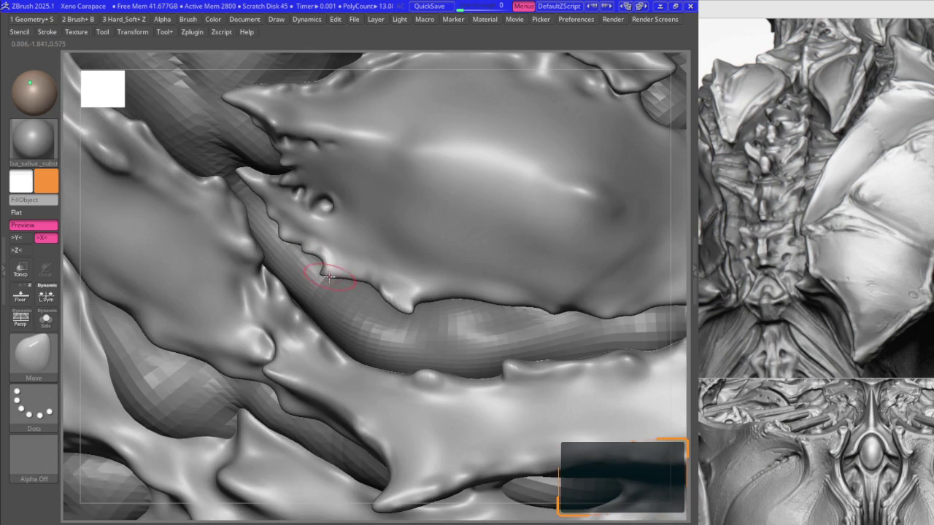
{"action": "mouse_move", "coordinate": [361, 278]}
{"action": "right_mouse_down"}
{"action": "mouse_move", "coordinate": [381, 294]}
{"action": "mouse_move", "coordinate": [500, 271]}
{"action": "mouse_move", "coordinate": [429, 288]}
{"action": "right_mouse_up"}
- Crease and pull the rim near the crevice at close zoom
{"action": "key", "text": "b"}
{"action": "key", "text": "k"}
{"action": "key", "text": "h"}
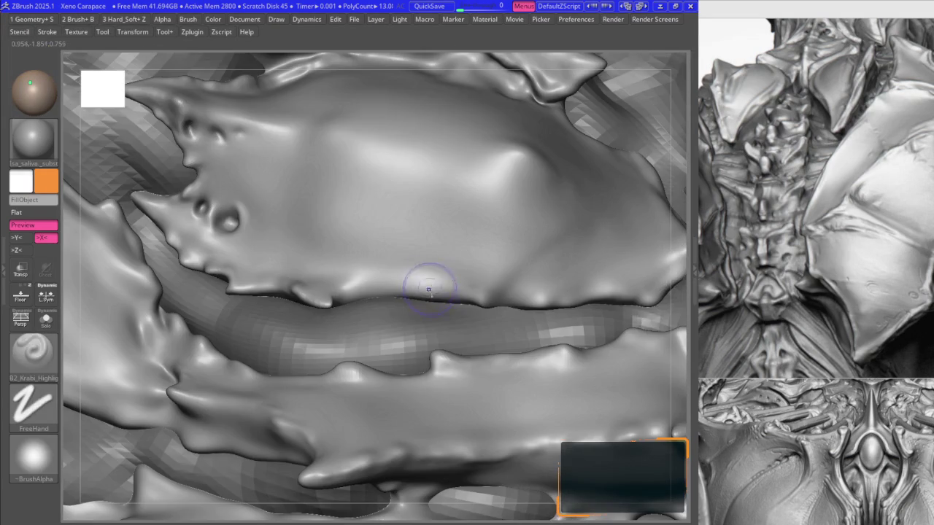
{"action": "key", "text": "b"}
{"action": "key", "text": "m"}
{"action": "key", "text": "v"}
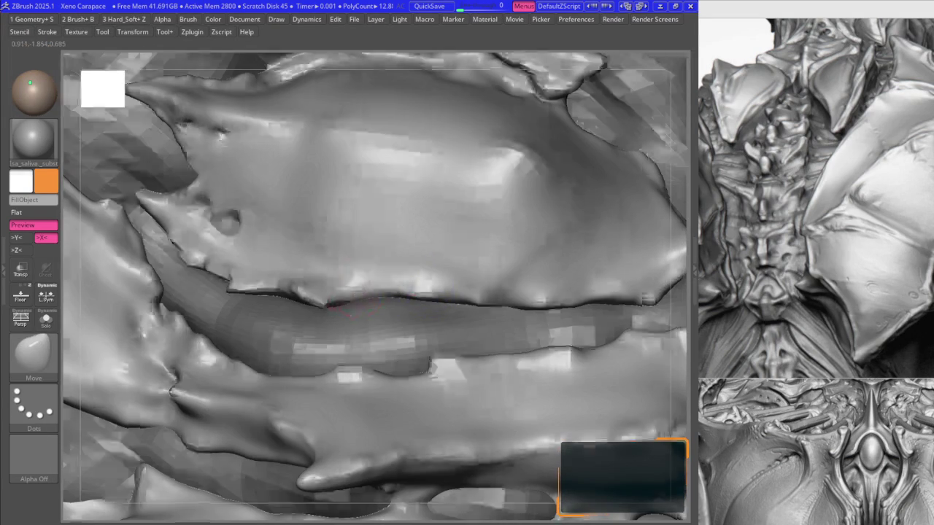
{"action": "right_click_drag", "start_coordinate": [371, 275], "coordinate": [375, 279]}
{"action": "key", "text": "space"}
- Draw the upper plate's rim beside the crevice down into a sharp hooked point
{"action": "key", "text": "b"}
{"action": "key", "text": "k"}
{"action": "key", "text": "h"}
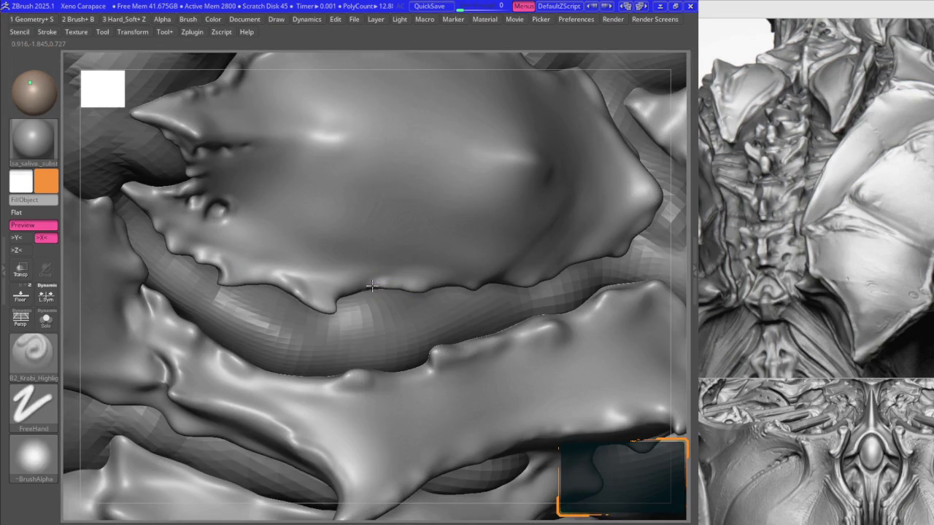
{"action": "key", "text": "b"}
{"action": "key", "text": "m"}
{"action": "key", "text": "v"}
{"action": "mouse_move", "coordinate": [434, 290]}
{"action": "right_mouse_down"}
{"action": "mouse_move", "coordinate": [415, 290]}
{"action": "mouse_move", "coordinate": [428, 292]}
{"action": "mouse_move", "coordinate": [395, 249]}
{"action": "mouse_move", "coordinate": [423, 243]}
{"action": "mouse_move", "coordinate": [250, 204]}
{"action": "mouse_move", "coordinate": [326, 259]}
{"action": "mouse_move", "coordinate": [437, 208]}
{"action": "mouse_move", "coordinate": [424, 232]}
{"action": "mouse_move", "coordinate": [427, 216]}
{"action": "mouse_move", "coordinate": [370, 219]}
{"action": "right_mouse_up"}
{"action": "key", "text": "1"}
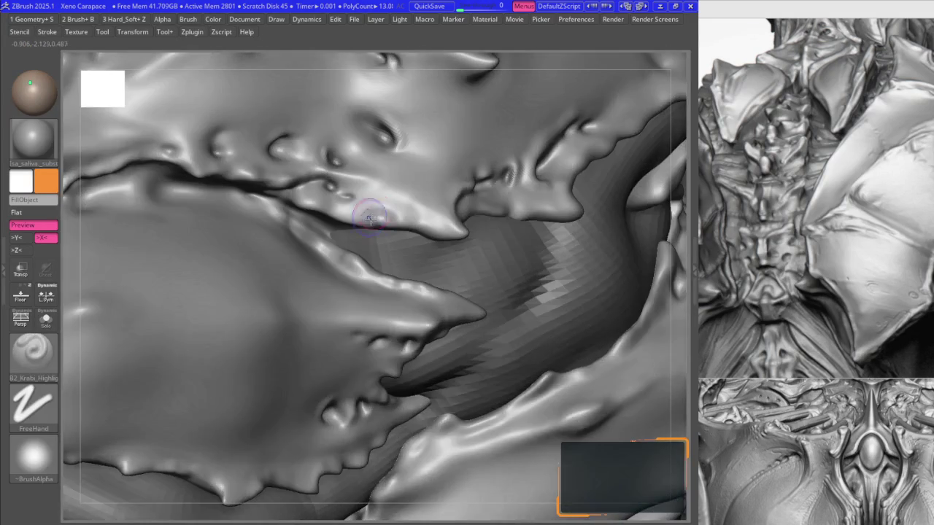
- Deepen the overlapping-lip crease and tidy the row of pulled-down points along the plate edge
{"action": "mouse_move", "coordinate": [311, 208]}
{"action": "right_mouse_down"}
{"action": "mouse_move", "coordinate": [301, 201]}
{"action": "mouse_move", "coordinate": [283, 212]}
{"action": "right_mouse_up"}
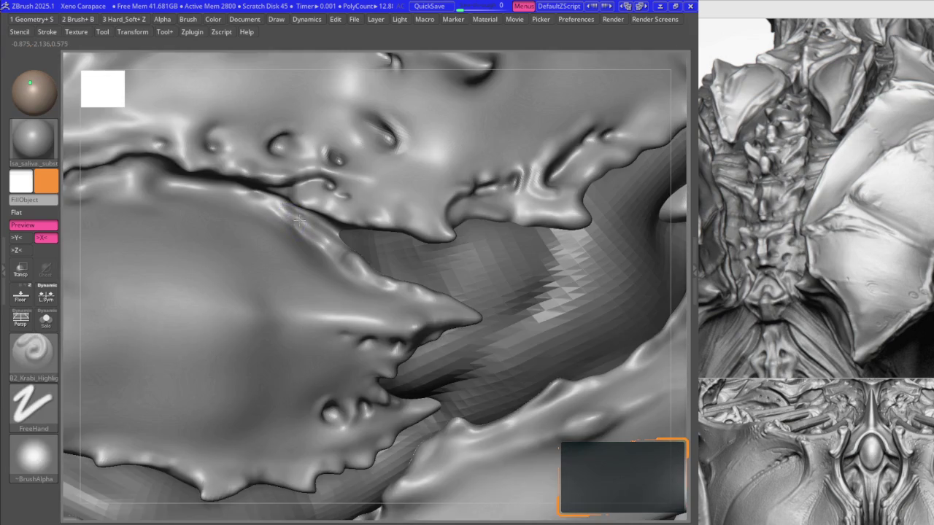
{"action": "key", "text": "1"}
{"action": "mouse_move", "coordinate": [293, 210]}
{"action": "right_mouse_down"}
{"action": "mouse_move", "coordinate": [266, 202]}
{"action": "mouse_move", "coordinate": [358, 269]}
{"action": "right_mouse_up"}
{"action": "key", "text": "1"}
{"action": "key", "text": "1"}
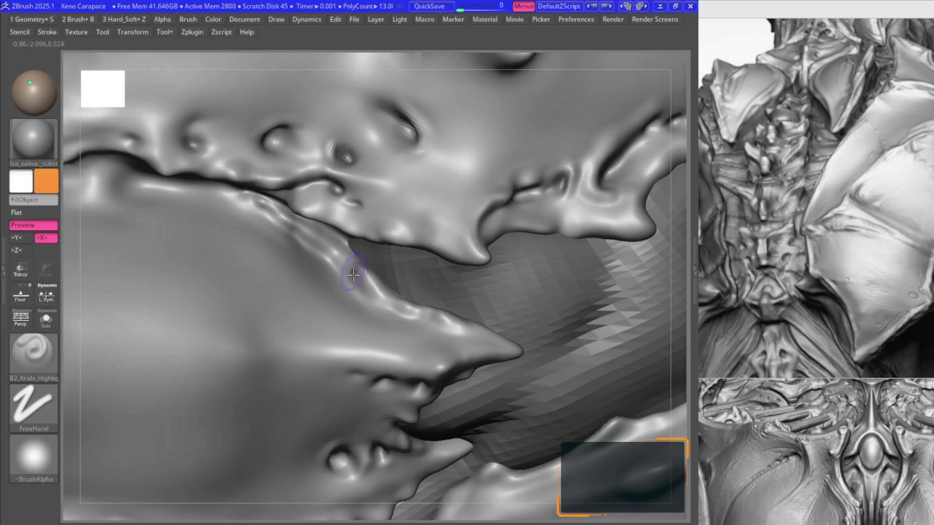
{"action": "right_click_drag", "start_coordinate": [353, 274], "coordinate": [369, 273]}
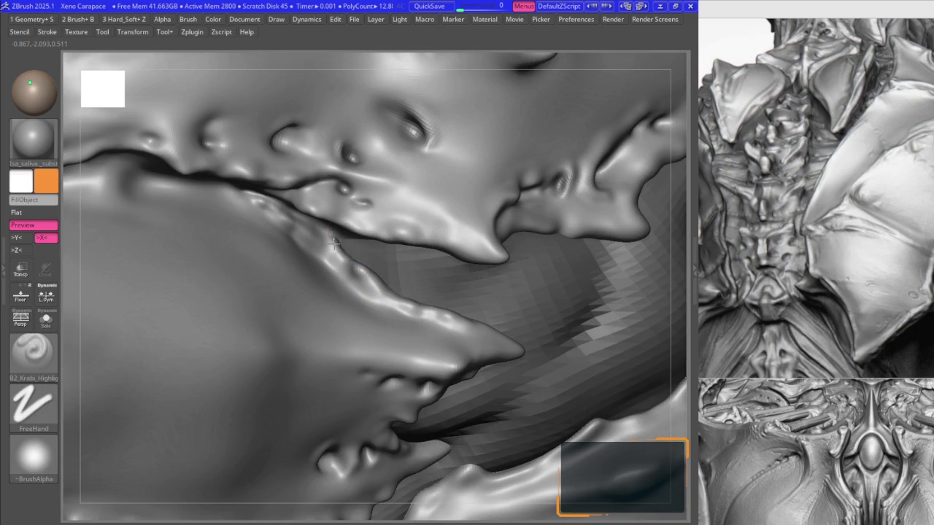
{"action": "mouse_move", "coordinate": [390, 299]}
{"action": "right_mouse_down"}
{"action": "mouse_move", "coordinate": [350, 260]}
{"action": "mouse_move", "coordinate": [406, 309]}
{"action": "mouse_move", "coordinate": [402, 300]}
{"action": "right_mouse_up"}
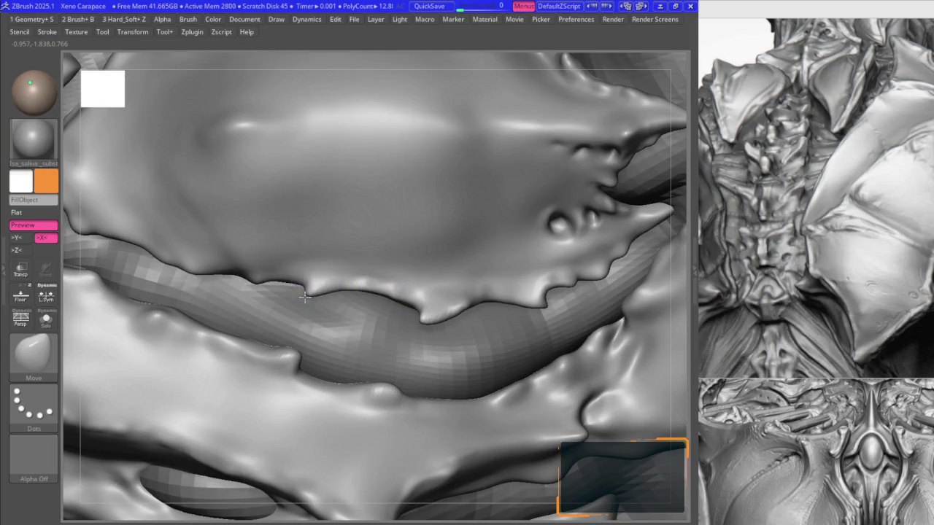
{"action": "right_click_drag", "start_coordinate": [255, 284], "coordinate": [334, 273]}
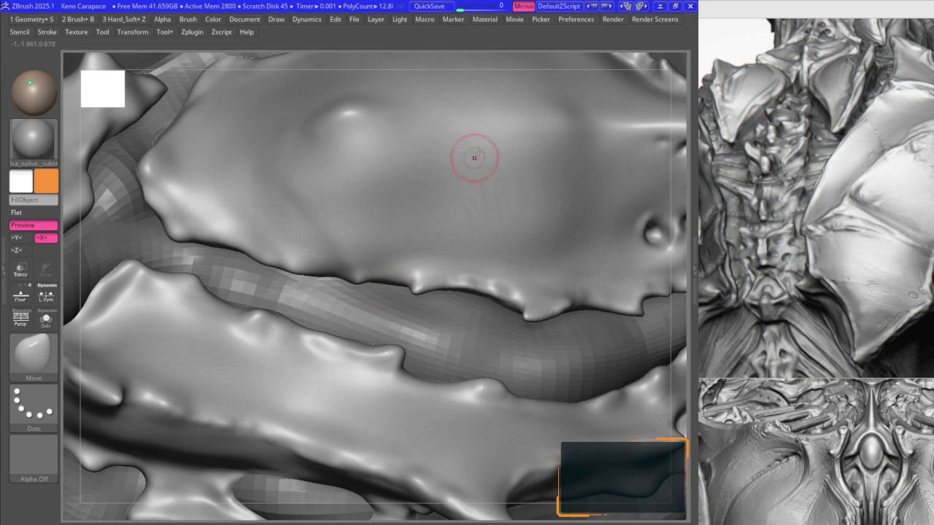
- Hold Ctrl for masking, save the project, then turn to where the long plate meets the lower one
{"action": "key", "text": "ctrl"}
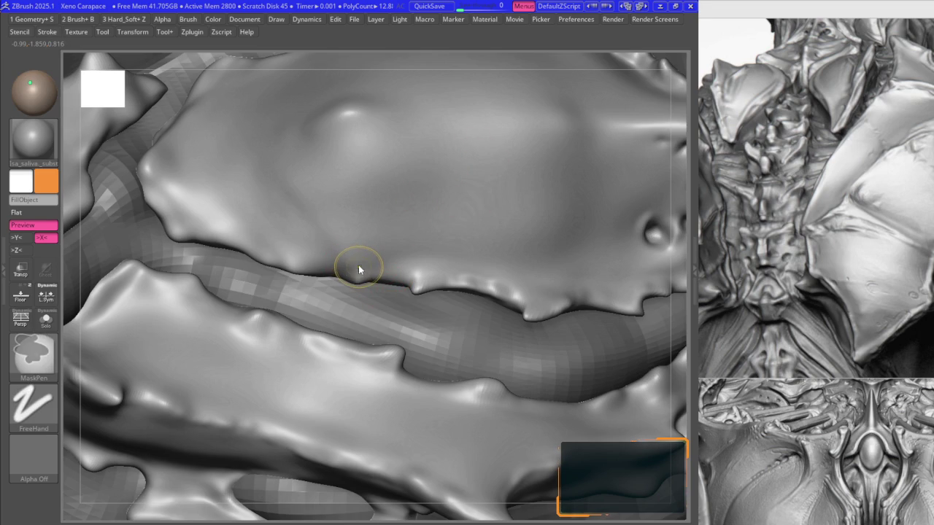
{"action": "key", "text": "ctrl+s"}
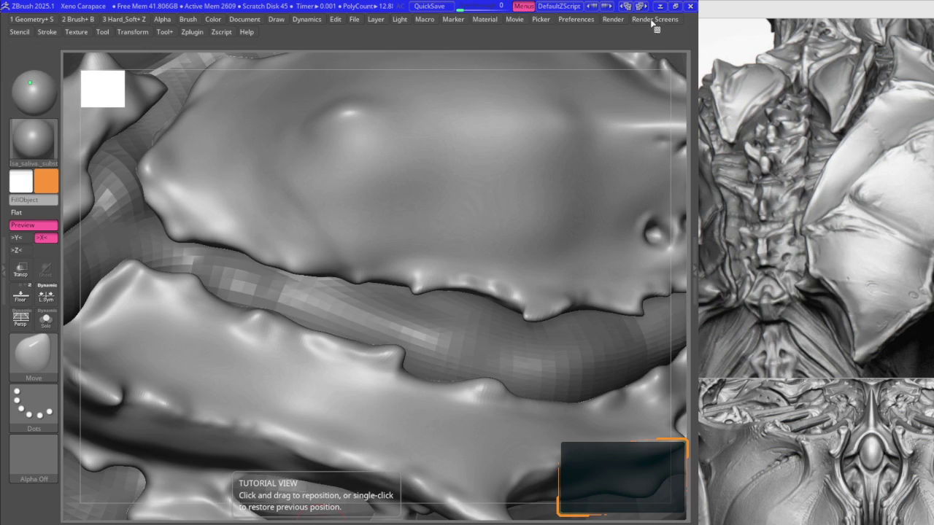
{"action": "right_click_drag", "start_coordinate": [346, 234], "coordinate": [359, 267]}
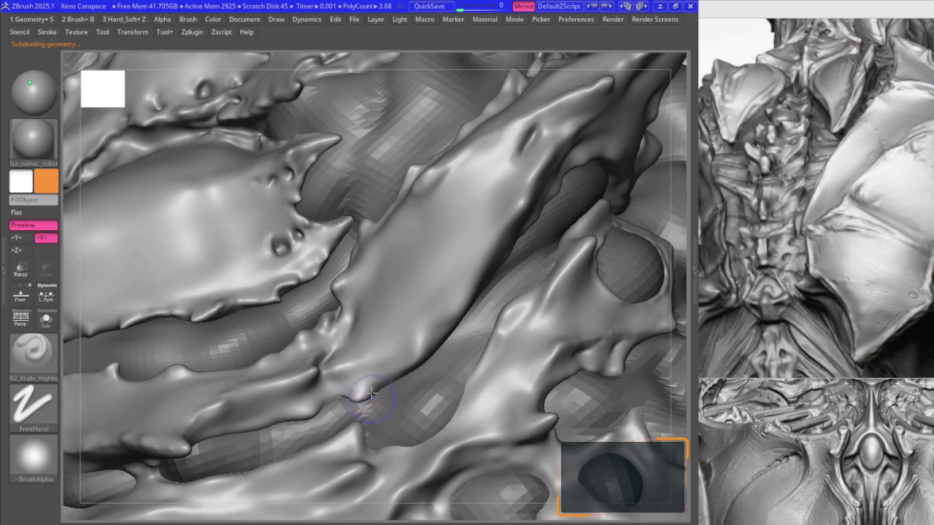
- Step up the subdivision level and pull the lower plate edges into sharper points
{"action": "key", "text": "space"}
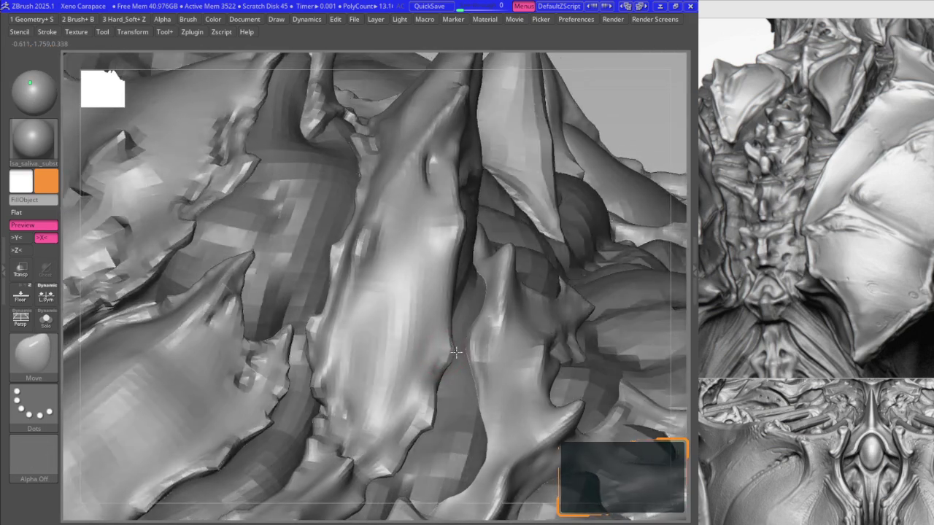
{"action": "key", "text": "space"}
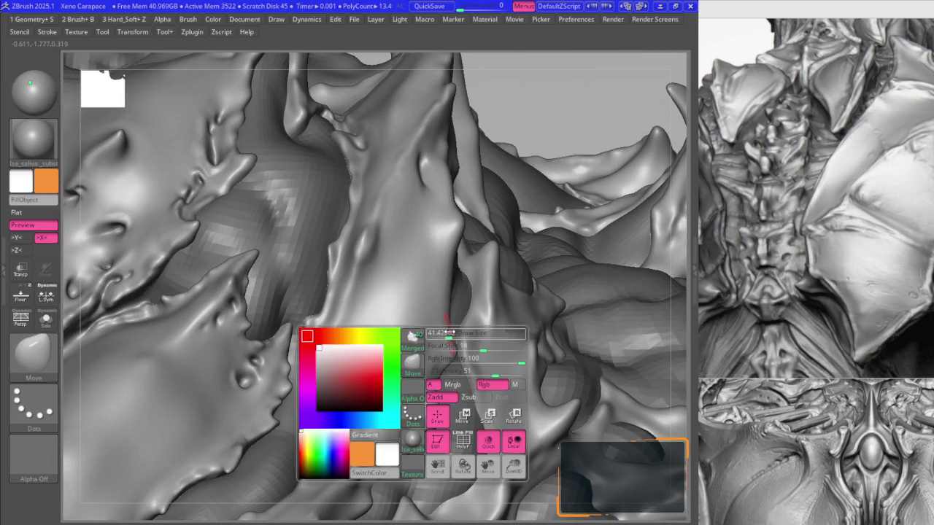
{"action": "key", "text": "ctrl"}
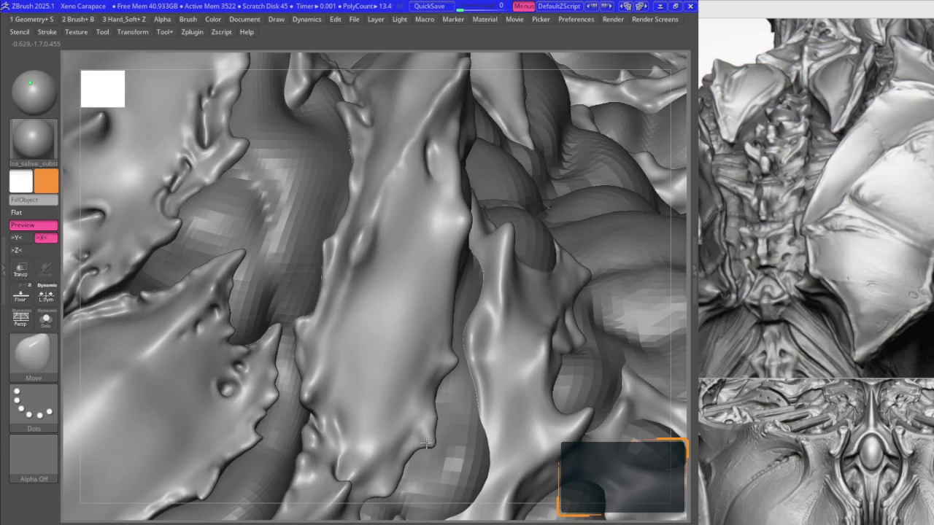
{"action": "mouse_move", "coordinate": [427, 440]}
{"action": "left_mouse_down"}
{"action": "mouse_move", "coordinate": [431, 418]}
{"action": "mouse_move", "coordinate": [430, 437]}
{"action": "left_mouse_up"}
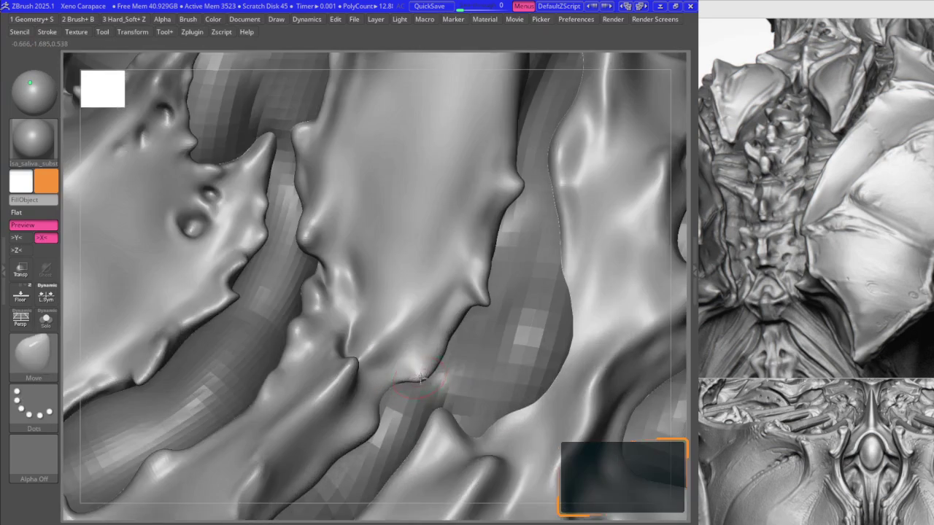
{"action": "left_click_drag", "start_coordinate": [382, 427], "coordinate": [375, 406]}
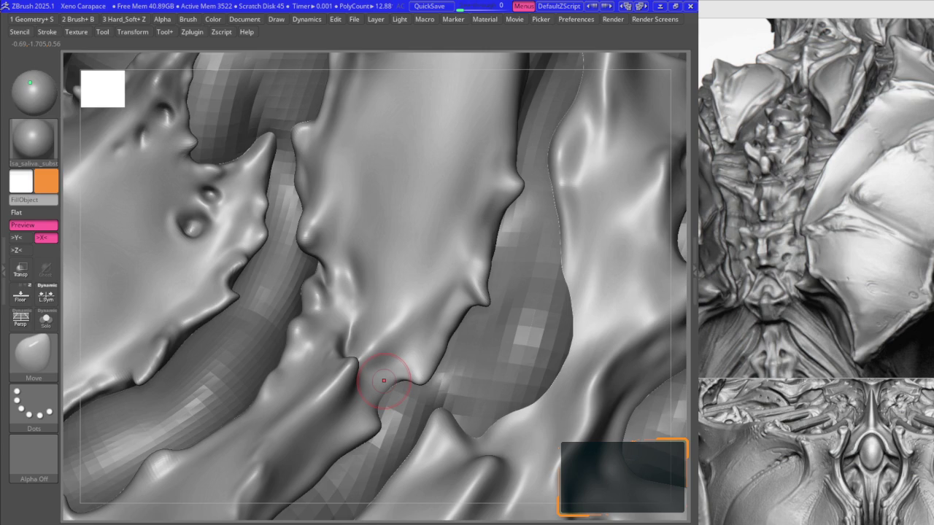
- Orbit closer to the socket plate, switching between the Move and B2_Krabi_Highlight brushes
{"action": "right_click_drag", "start_coordinate": [455, 263], "coordinate": [453, 342]}
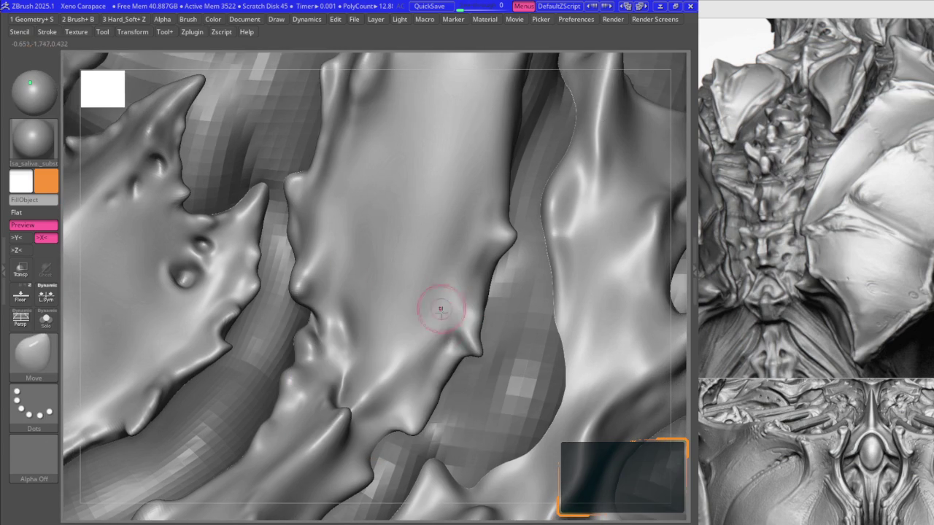
{"action": "right_click_drag", "start_coordinate": [447, 338], "coordinate": [441, 341]}
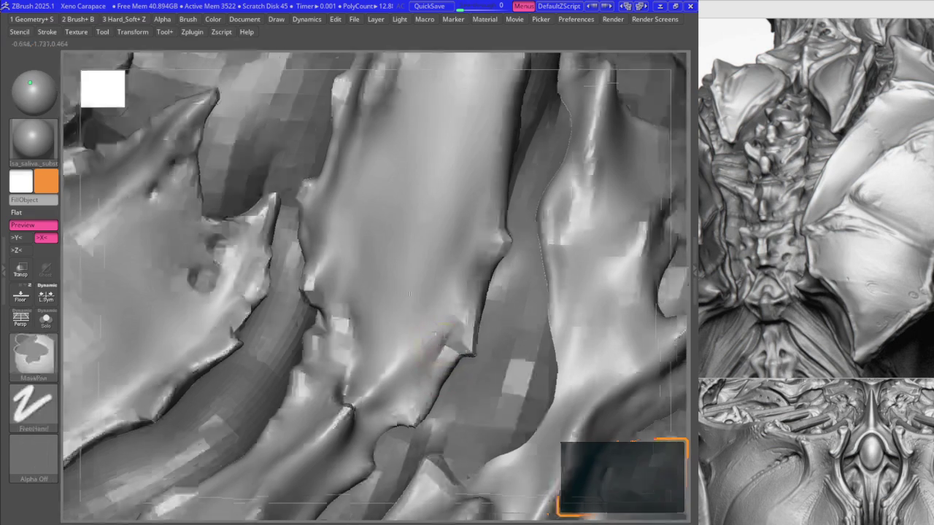
{"action": "mouse_move", "coordinate": [385, 332]}
{"action": "right_mouse_down"}
{"action": "mouse_move", "coordinate": [382, 360]}
{"action": "mouse_move", "coordinate": [381, 309]}
{"action": "right_mouse_up"}
{"action": "scroll", "coordinate": [380, 310], "scroll_direction": "up", "scroll_amount": 2}
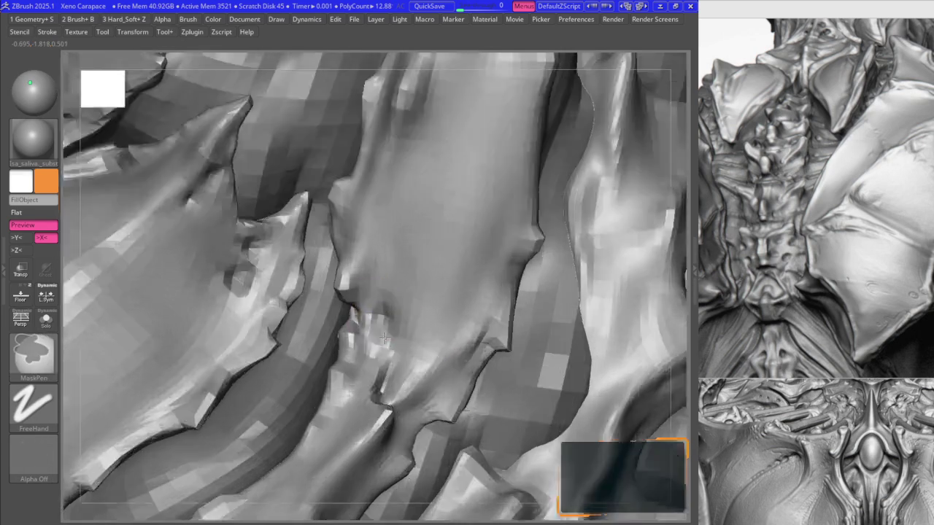
{"action": "scroll", "coordinate": [380, 309], "scroll_direction": "up", "scroll_amount": 2}
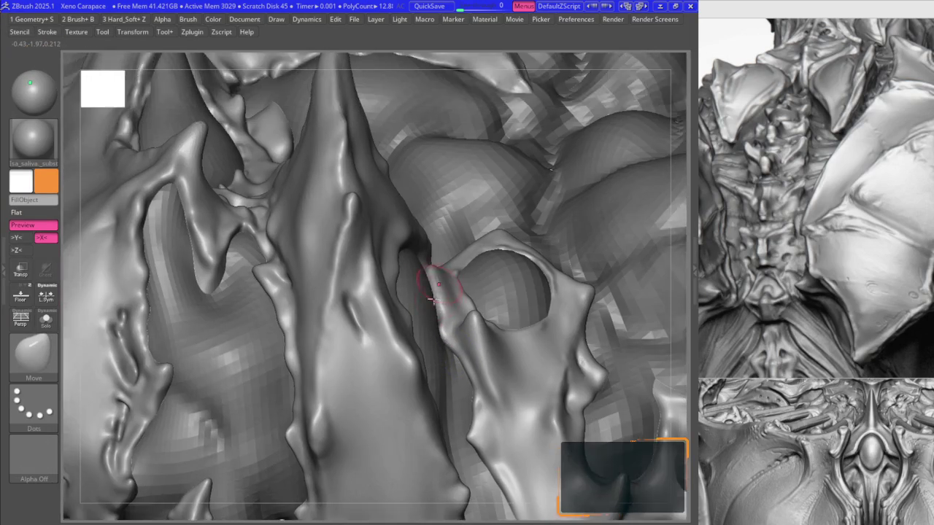
{"action": "right_click_drag", "start_coordinate": [418, 210], "coordinate": [435, 310]}
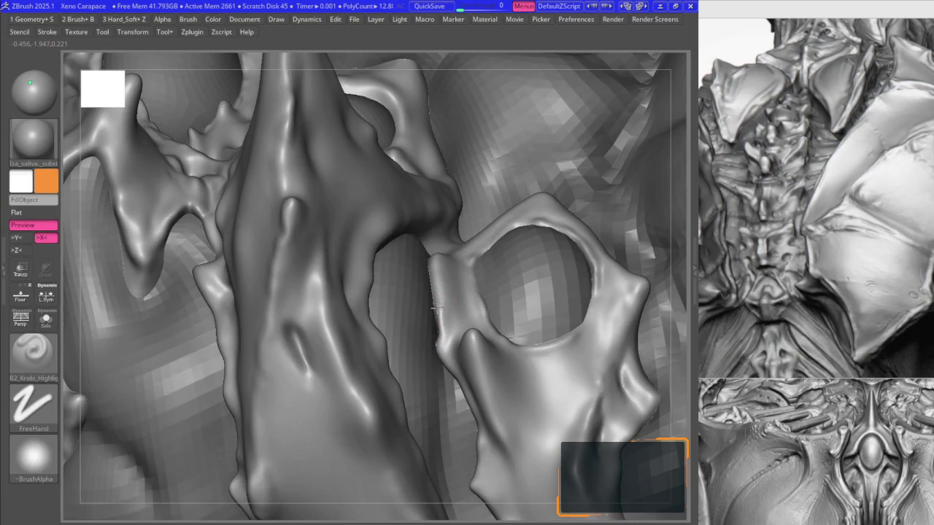
{"action": "mouse_move", "coordinate": [434, 257]}
{"action": "right_mouse_down"}
{"action": "mouse_move", "coordinate": [421, 283]}
{"action": "mouse_move", "coordinate": [414, 273]}
{"action": "mouse_move", "coordinate": [423, 264]}
{"action": "mouse_move", "coordinate": [433, 272]}
{"action": "right_mouse_up"}
{"action": "key", "text": "b"}
{"action": "key", "text": "m"}
{"action": "key", "text": "v"}
{"action": "key", "text": "b"}
{"action": "key", "text": "k"}
{"action": "key", "text": "r"}
- Rotate around the plates to a front view of the face with Move active
{"action": "right_click_drag", "start_coordinate": [406, 241], "coordinate": [384, 260]}
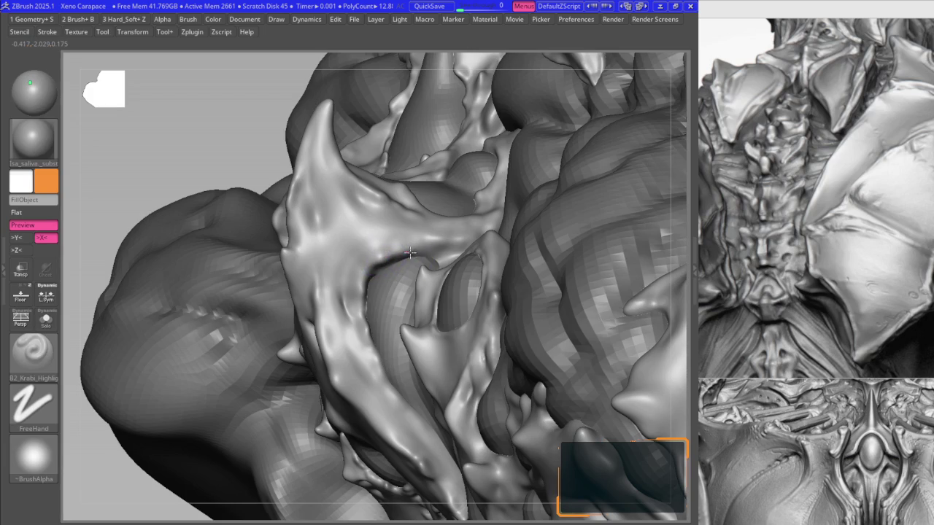
{"action": "right_click_drag", "start_coordinate": [394, 256], "coordinate": [360, 288]}
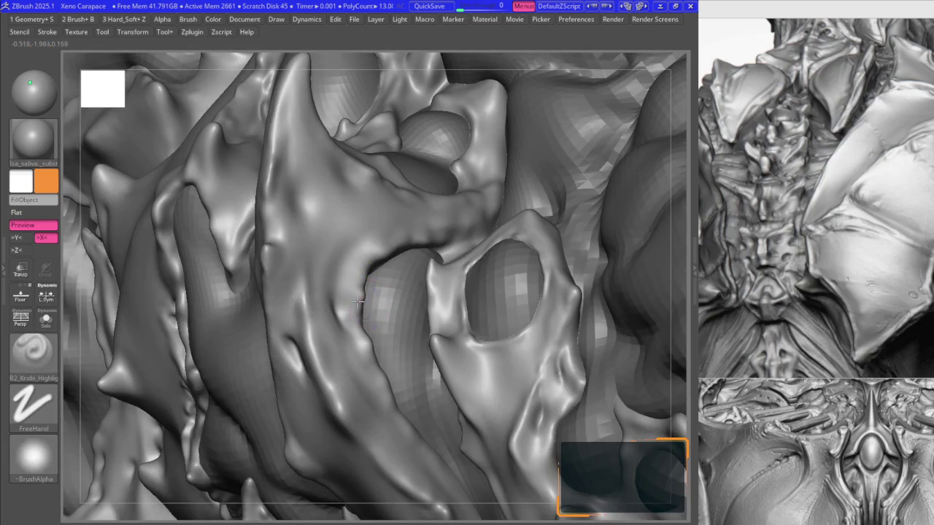
{"action": "key", "text": "b"}
{"action": "key", "text": "m"}
{"action": "key", "text": "v"}
{"action": "right_click_drag", "start_coordinate": [362, 310], "coordinate": [433, 349]}
{"action": "mouse_move", "coordinate": [361, 297]}
{"action": "right_mouse_down"}
{"action": "mouse_move", "coordinate": [455, 260]}
{"action": "mouse_move", "coordinate": [438, 323]}
{"action": "mouse_move", "coordinate": [427, 314]}
{"action": "mouse_move", "coordinate": [462, 353]}
{"action": "right_mouse_up"}
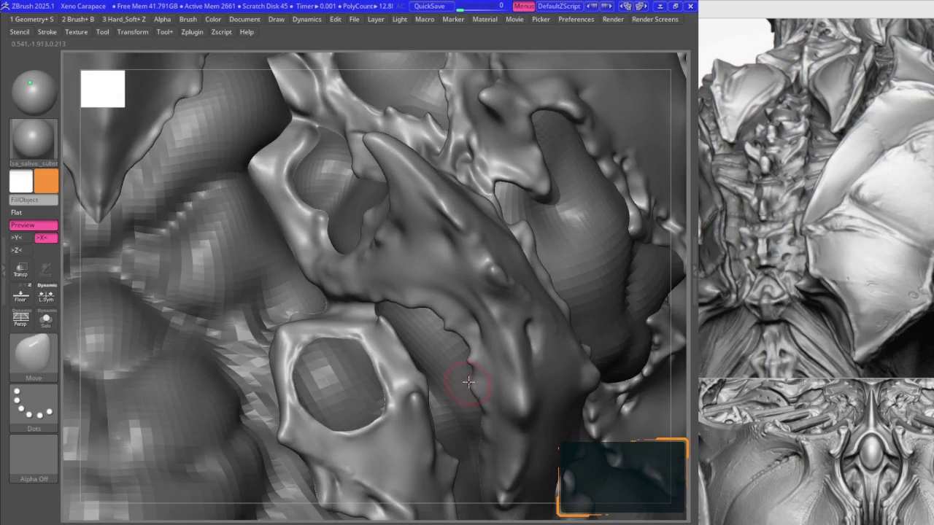
{"action": "right_click_drag", "start_coordinate": [387, 312], "coordinate": [410, 301]}
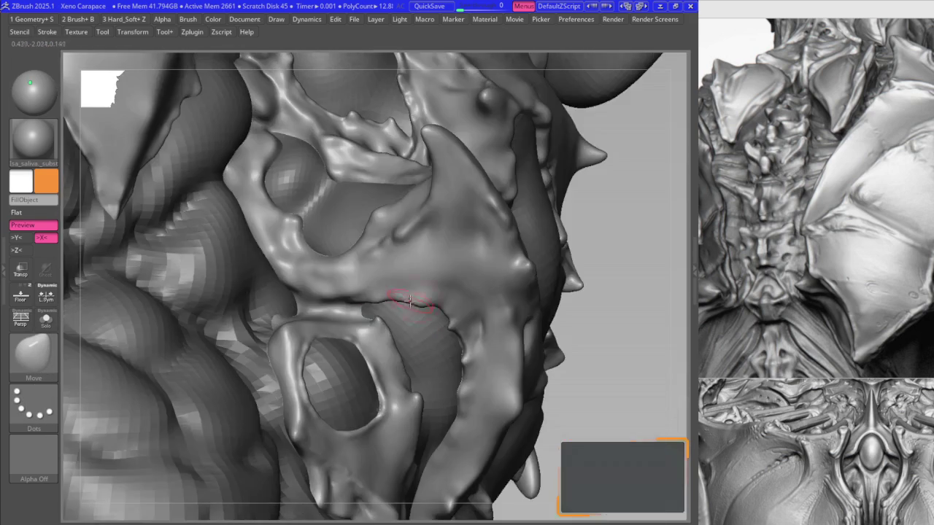
- Reframe on the eye socket and right-side spikes, toggling the carving and Move brushes
{"action": "key", "text": "b"}
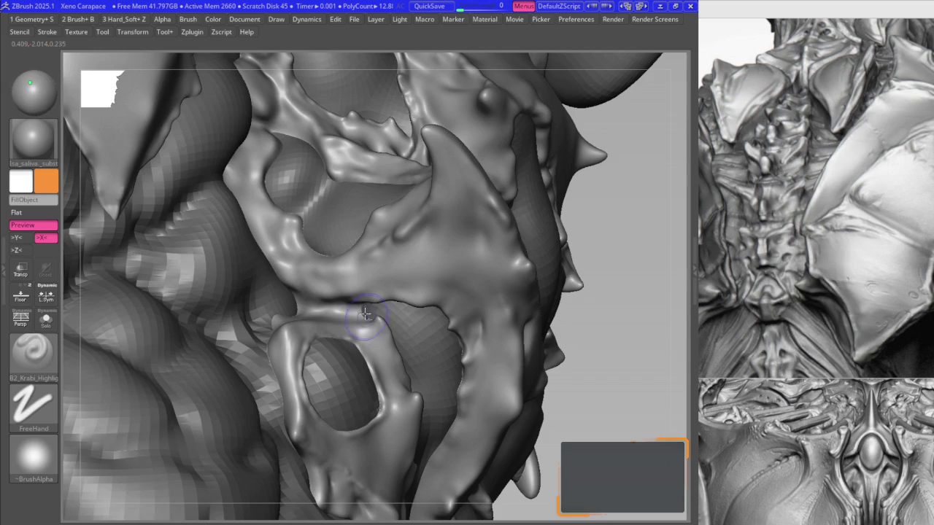
{"action": "right_click_drag", "start_coordinate": [353, 312], "coordinate": [274, 337]}
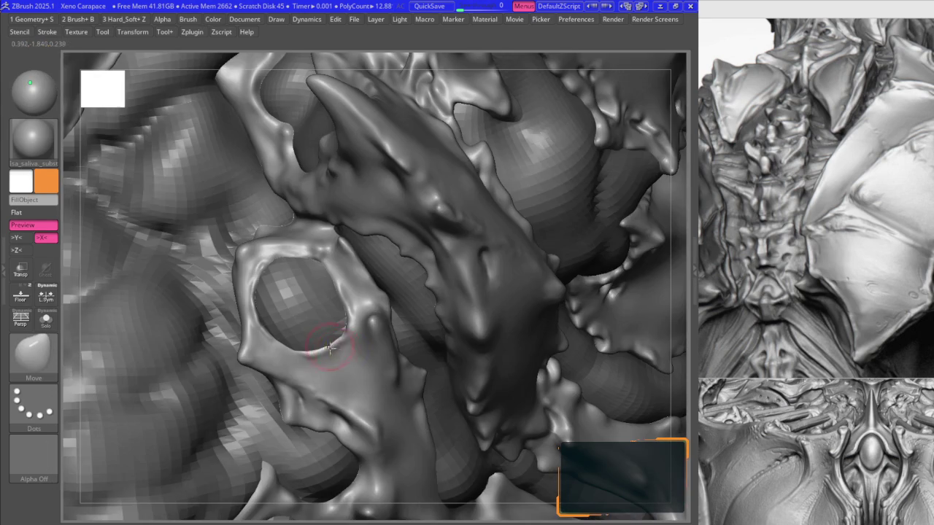
{"action": "right_click_drag", "start_coordinate": [380, 371], "coordinate": [348, 320]}
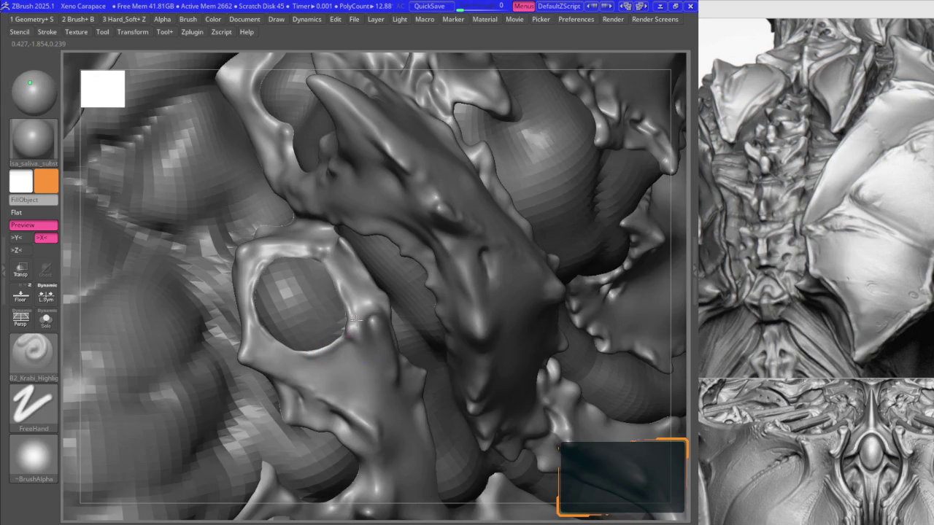
{"action": "scroll", "coordinate": [347, 342], "scroll_direction": "up", "scroll_amount": 2}
{"action": "scroll", "coordinate": [350, 341], "scroll_direction": "up", "scroll_amount": 3}
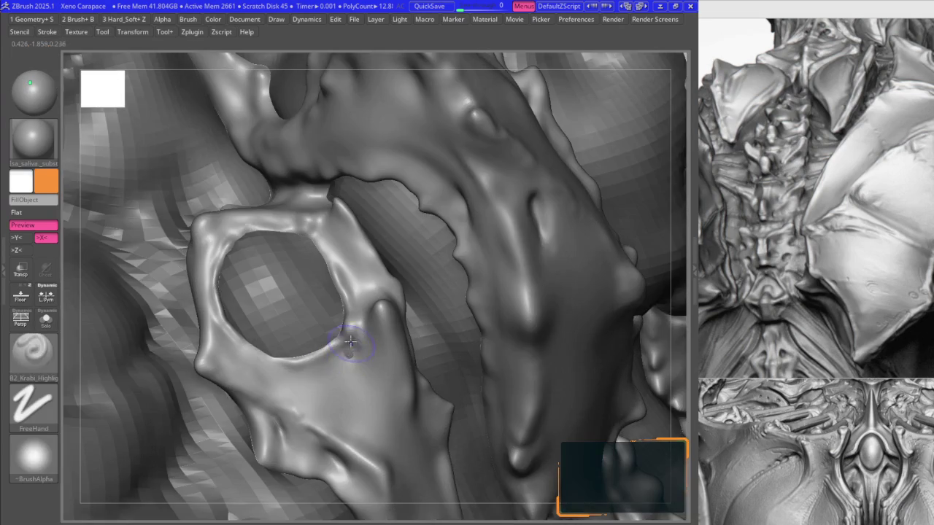
{"action": "right_click_drag", "start_coordinate": [346, 360], "coordinate": [313, 334]}
{"action": "mouse_move", "coordinate": [260, 312]}
{"action": "right_mouse_down"}
{"action": "mouse_move", "coordinate": [246, 365]}
{"action": "mouse_move", "coordinate": [246, 266]}
{"action": "mouse_move", "coordinate": [324, 300]}
{"action": "right_mouse_up"}
{"action": "key", "text": "2"}
{"action": "key", "text": "1"}
{"action": "key", "text": "2"}
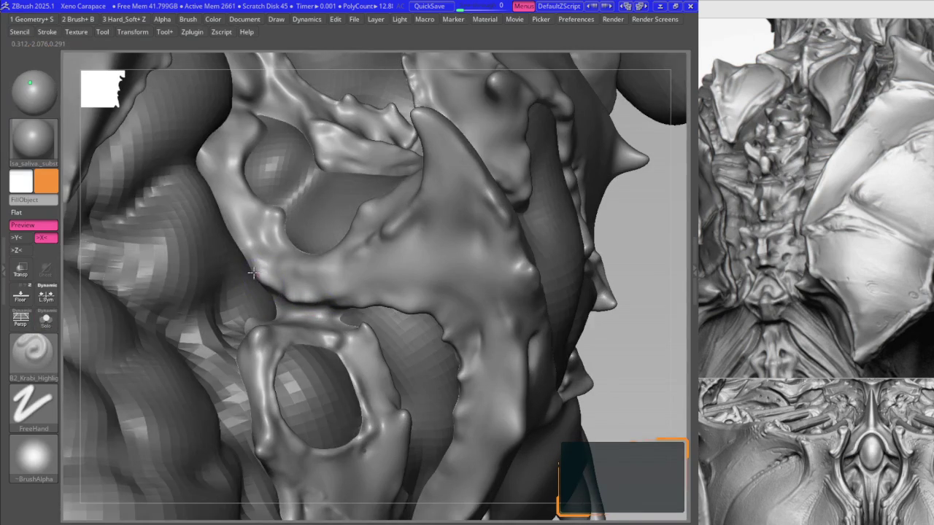
{"action": "mouse_move", "coordinate": [240, 260]}
{"action": "right_mouse_down"}
{"action": "mouse_move", "coordinate": [302, 251]}
{"action": "mouse_move", "coordinate": [302, 270]}
{"action": "right_mouse_up"}
- Alternate Move and Krabi Highlight to pull a plate edge by the webbing into a rounded point
{"action": "key", "text": "b"}
{"action": "key", "text": "m"}
{"action": "key", "text": "v"}
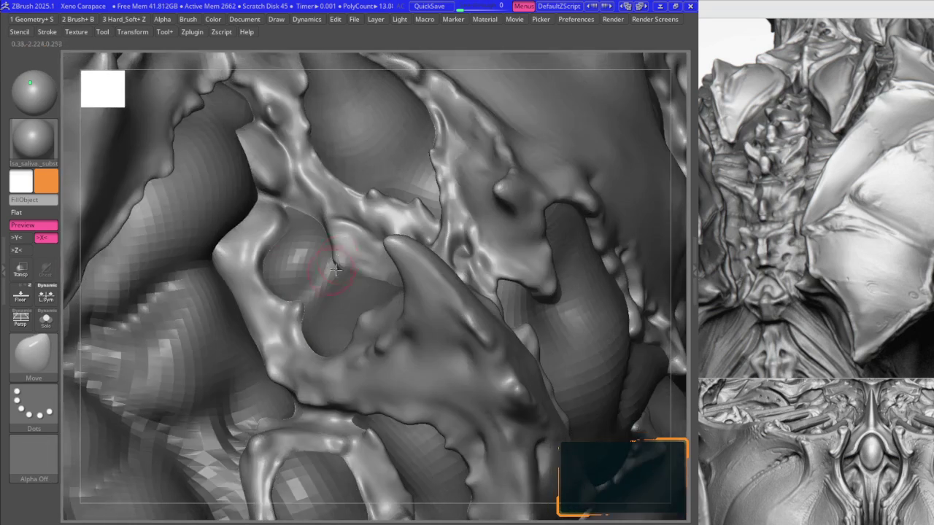
{"action": "key", "text": "b"}
{"action": "key", "text": "k"}
{"action": "key", "text": "h"}
{"action": "key", "text": "b"}
{"action": "key", "text": "m"}
{"action": "key", "text": "v"}
{"action": "mouse_move", "coordinate": [359, 277]}
{"action": "right_mouse_down"}
{"action": "mouse_move", "coordinate": [329, 260]}
{"action": "mouse_move", "coordinate": [321, 212]}
{"action": "mouse_move", "coordinate": [323, 252]}
{"action": "mouse_move", "coordinate": [314, 248]}
{"action": "mouse_move", "coordinate": [324, 254]}
{"action": "mouse_move", "coordinate": [299, 210]}
{"action": "right_mouse_up"}
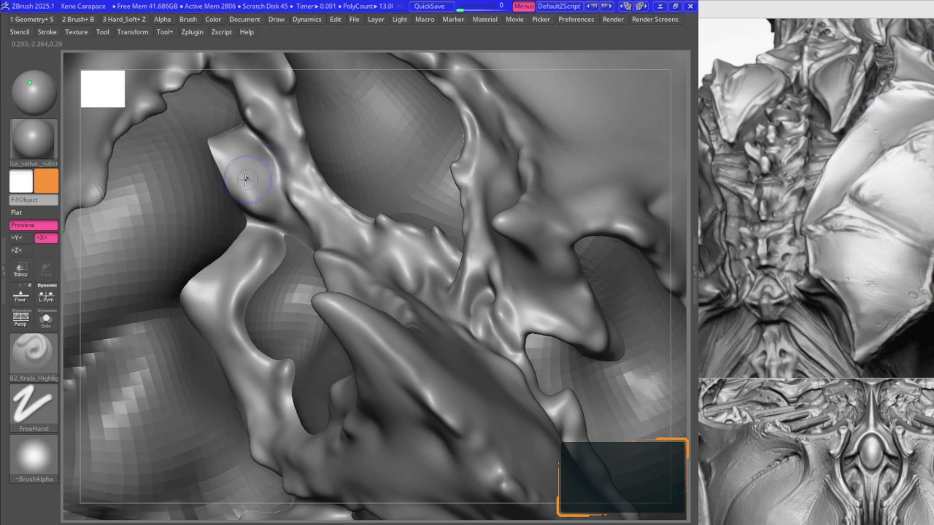
{"action": "mouse_move", "coordinate": [234, 173]}
{"action": "right_mouse_down"}
{"action": "mouse_move", "coordinate": [275, 251]}
{"action": "mouse_move", "coordinate": [250, 209]}
{"action": "mouse_move", "coordinate": [227, 224]}
{"action": "right_mouse_up"}
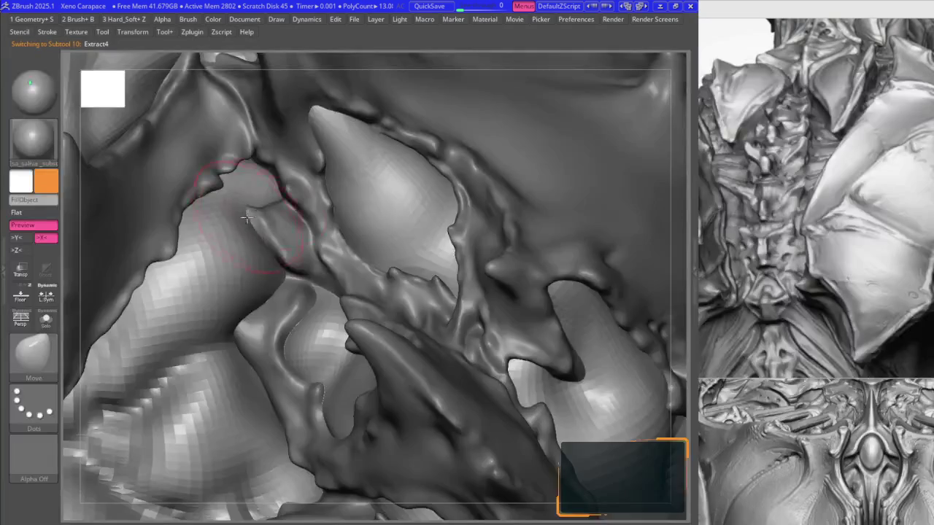
- Select Extract4, nudge its plate surface outward, then reselect the body skin mesh
{"action": "left_click", "coordinate": [242, 212], "text": "alt"}
{"action": "left_click_drag", "start_coordinate": [242, 212], "coordinate": [244, 204]}
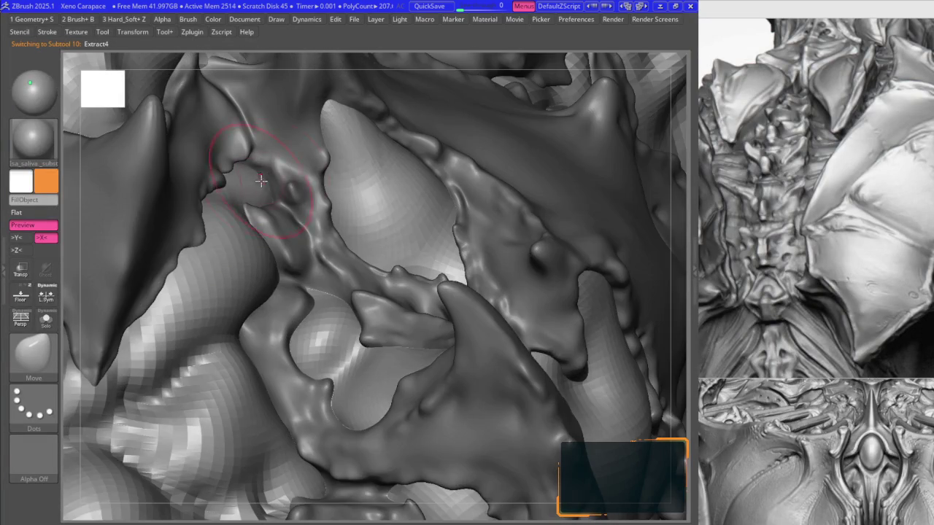
{"action": "right_click_drag", "start_coordinate": [259, 178], "coordinate": [243, 213]}
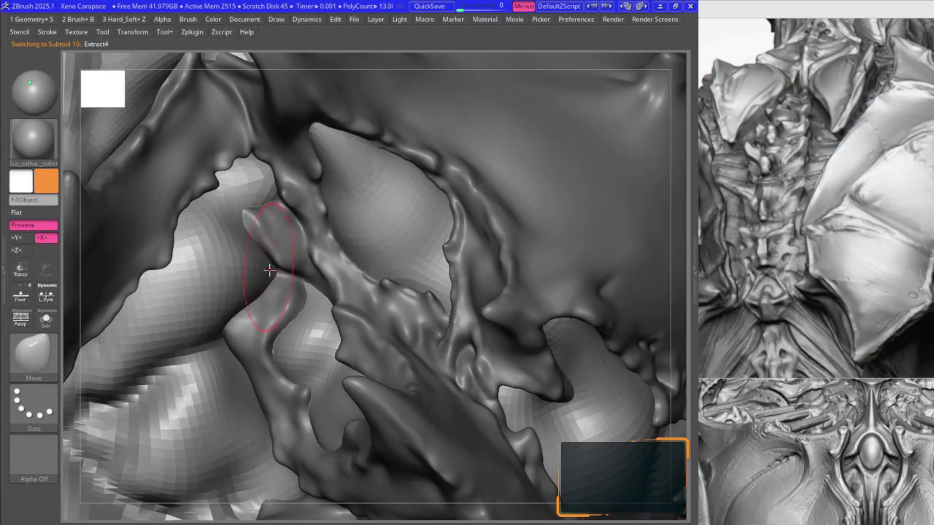
{"action": "right_click_drag", "start_coordinate": [269, 270], "coordinate": [253, 297]}
{"action": "left_click", "coordinate": [270, 312], "text": "alt"}
{"action": "key", "text": "space"}
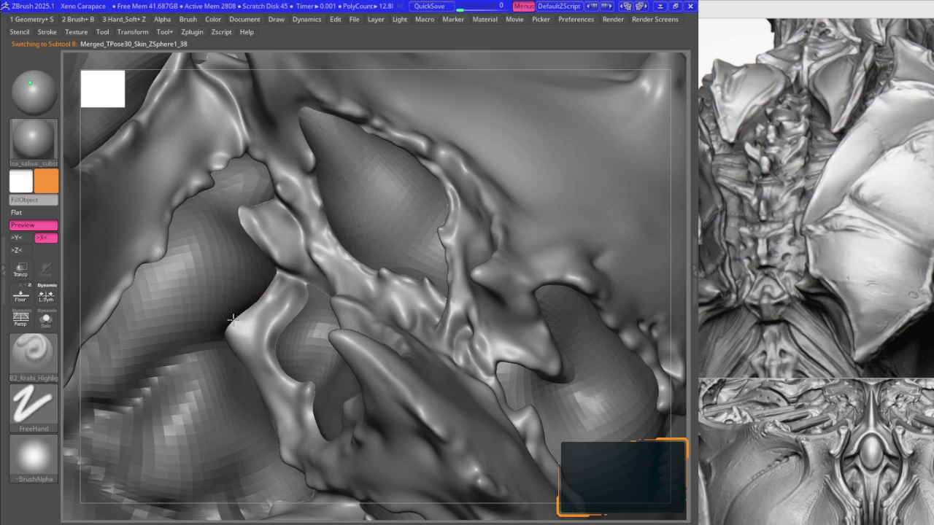
- Toggle Solo mode to inspect the skin mesh alone, then restore all parts
{"action": "left_click", "coordinate": [226, 281], "text": "alt"}
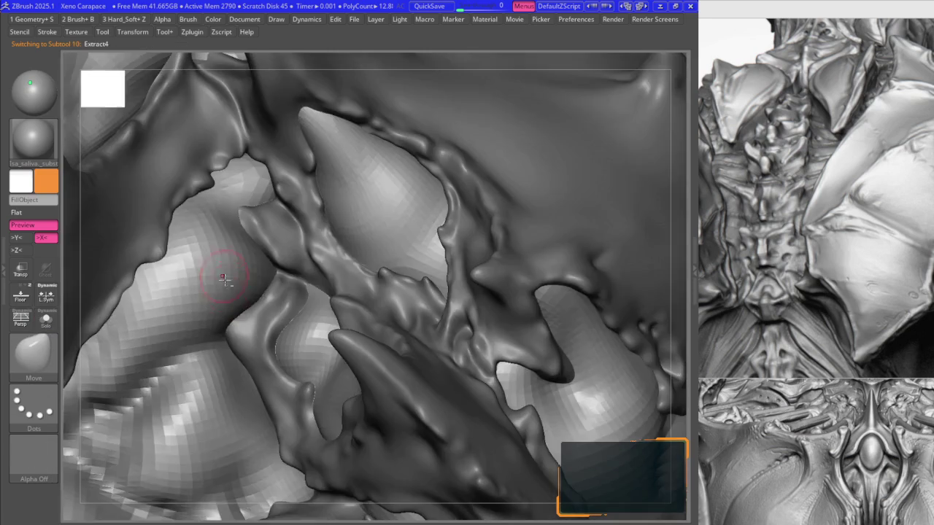
{"action": "mouse_move", "coordinate": [212, 251]}
{"action": "right_mouse_down"}
{"action": "mouse_move", "coordinate": [224, 319]}
{"action": "mouse_move", "coordinate": [227, 306]}
{"action": "right_mouse_up"}
{"action": "left_click", "coordinate": [229, 314], "text": "alt"}
{"action": "key", "text": "shift+alt+s"}
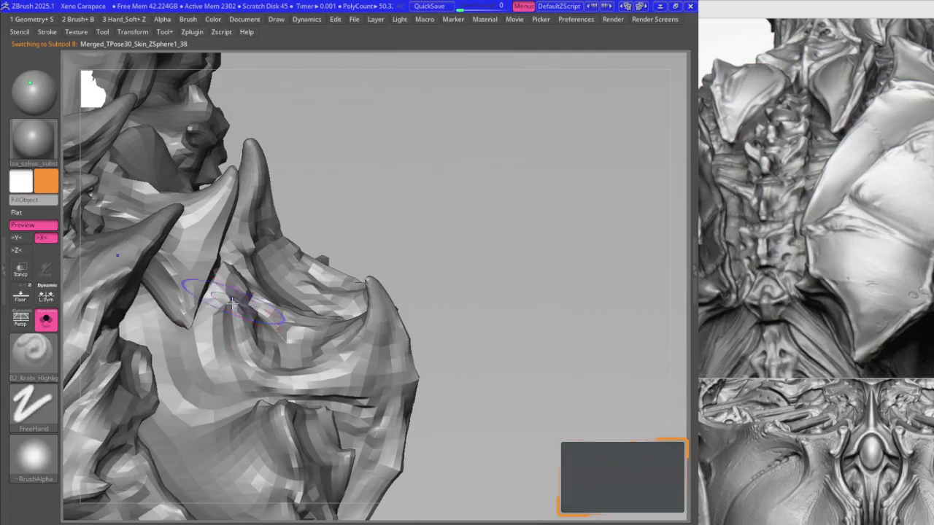
{"action": "key", "text": "shift+alt+s"}
{"action": "mouse_move", "coordinate": [226, 300]}
{"action": "right_mouse_down"}
{"action": "mouse_move", "coordinate": [233, 308]}
{"action": "mouse_move", "coordinate": [224, 308]}
{"action": "right_mouse_up"}
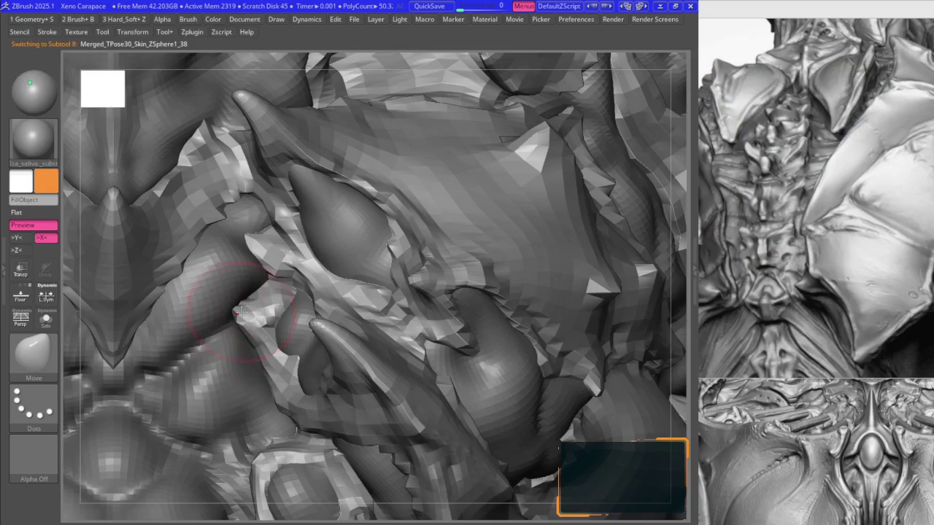
- Pick the Move Topological brush and subdivide the skin mesh with Ctrl+D
{"action": "left_click", "coordinate": [238, 313], "text": "alt"}
{"action": "key", "text": "b"}
{"action": "key", "text": "m"}
{"action": "key", "text": "t"}
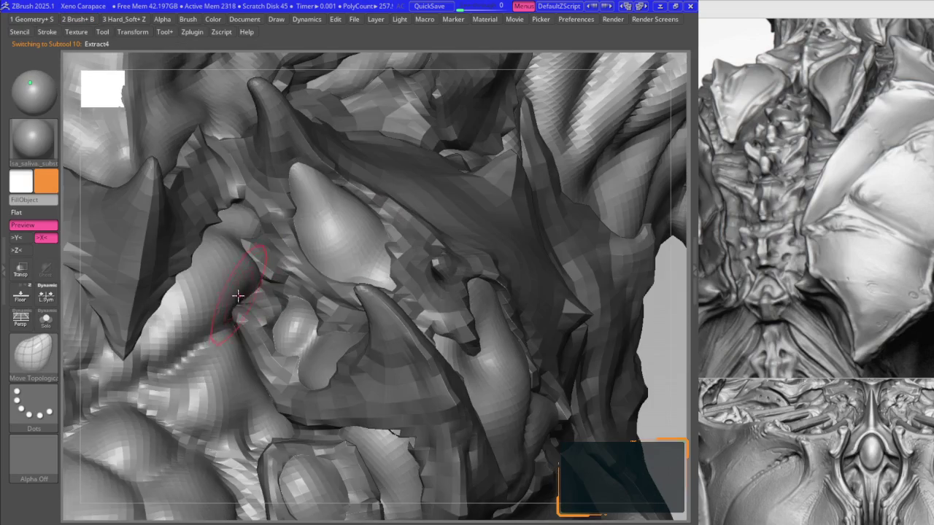
{"action": "mouse_move", "coordinate": [219, 307]}
{"action": "right_mouse_down"}
{"action": "mouse_move", "coordinate": [221, 327]}
{"action": "mouse_move", "coordinate": [251, 292]}
{"action": "mouse_move", "coordinate": [224, 288]}
{"action": "right_mouse_up"}
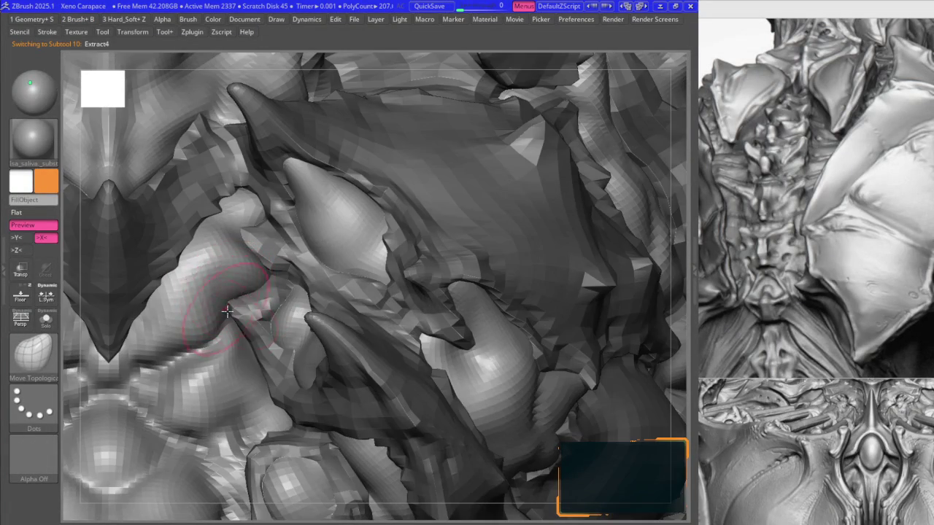
{"action": "key", "text": "space"}
{"action": "left_click", "coordinate": [255, 270], "text": "alt"}
{"action": "key", "text": "ctrl+d"}
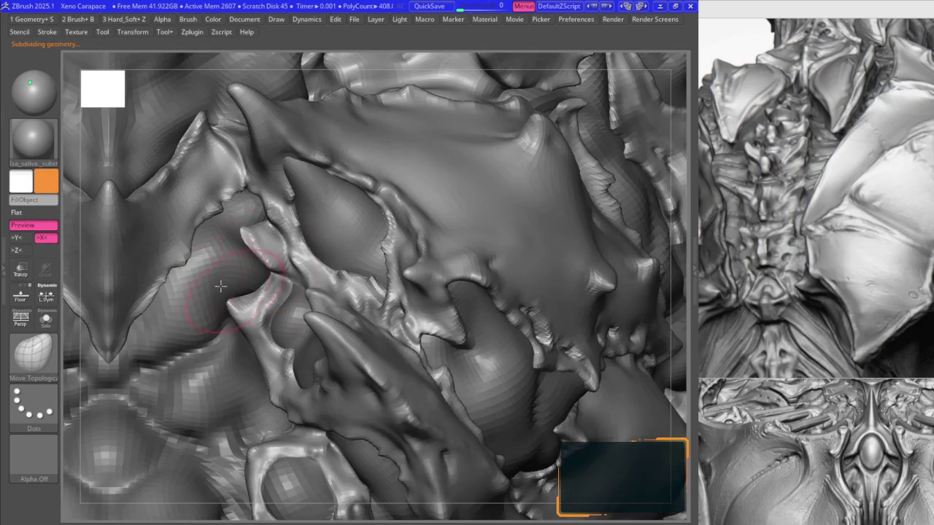
- Reshape the small chest spike downward with a symmetric Move stroke on both sides
{"action": "right_click_drag", "start_coordinate": [218, 294], "coordinate": [302, 270]}
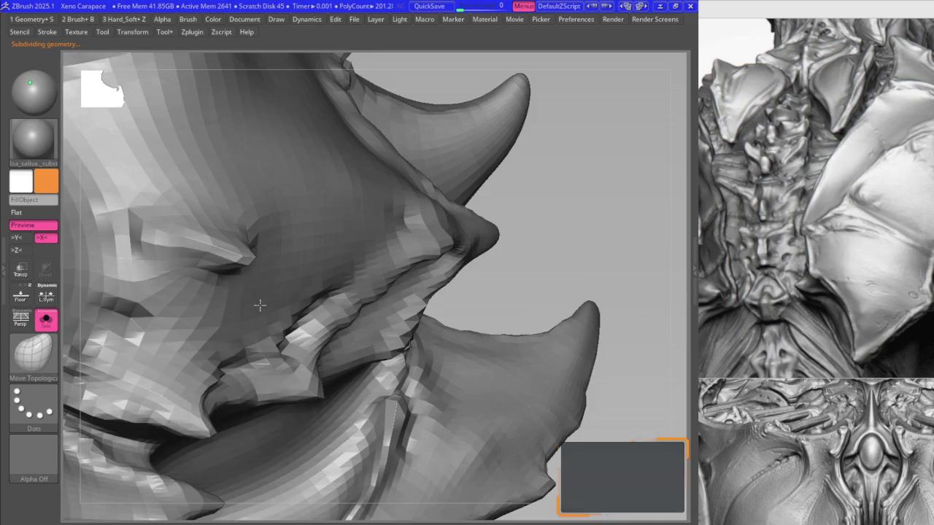
{"action": "mouse_move", "coordinate": [293, 284]}
{"action": "right_mouse_down"}
{"action": "mouse_move", "coordinate": [258, 306]}
{"action": "mouse_move", "coordinate": [402, 294]}
{"action": "mouse_move", "coordinate": [311, 360]}
{"action": "right_mouse_up"}
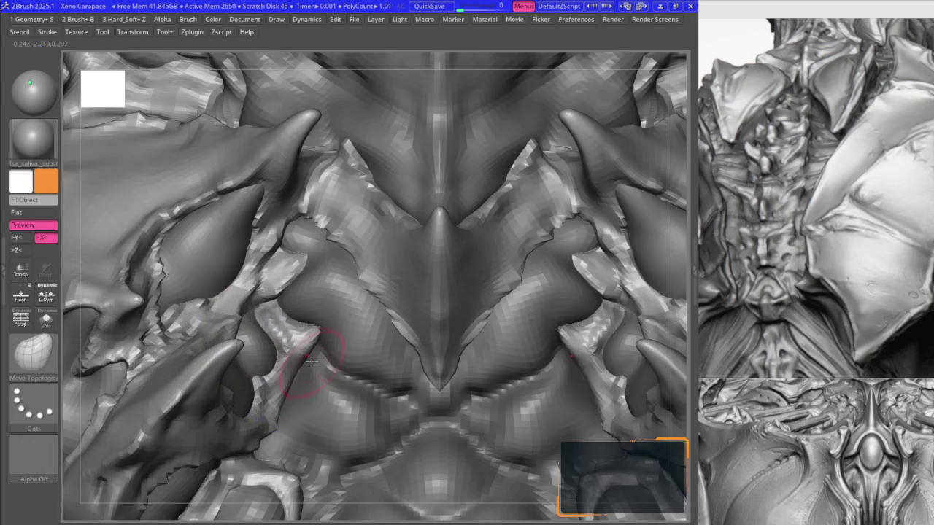
{"action": "left_click_drag", "start_coordinate": [310, 360], "coordinate": [314, 355]}
{"action": "mouse_move", "coordinate": [321, 321]}
{"action": "right_mouse_down"}
{"action": "mouse_move", "coordinate": [313, 299]}
{"action": "mouse_move", "coordinate": [332, 314]}
{"action": "mouse_move", "coordinate": [320, 321]}
{"action": "right_mouse_up"}
{"action": "left_click_drag", "start_coordinate": [322, 335], "coordinate": [318, 355]}
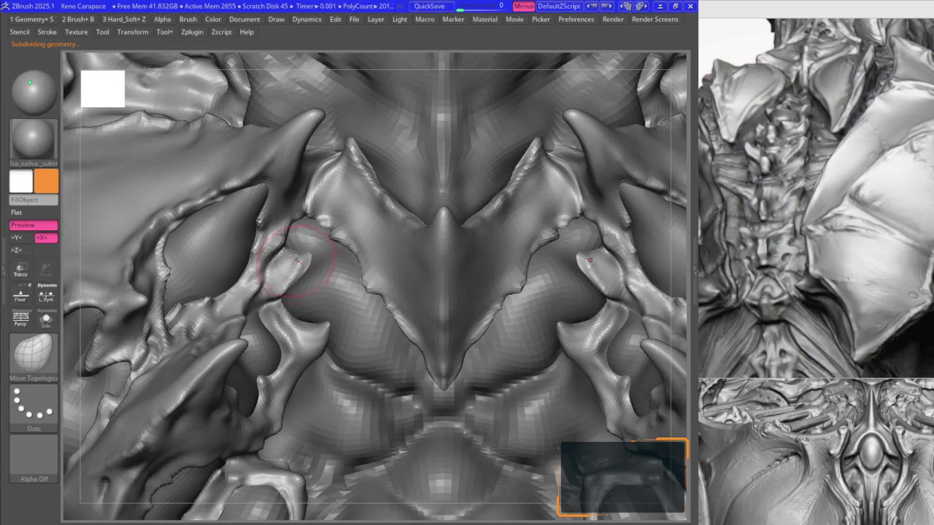
{"action": "mouse_move", "coordinate": [316, 246]}
{"action": "right_mouse_down"}
{"action": "mouse_move", "coordinate": [310, 220]}
{"action": "mouse_move", "coordinate": [301, 278]}
{"action": "mouse_move", "coordinate": [301, 259]}
{"action": "mouse_move", "coordinate": [318, 253]}
{"action": "right_mouse_up"}
- Make Extract4 the active subtool with Move Topological selected
{"action": "key", "text": "b"}
{"action": "key", "text": "m"}
{"action": "key", "text": "t"}
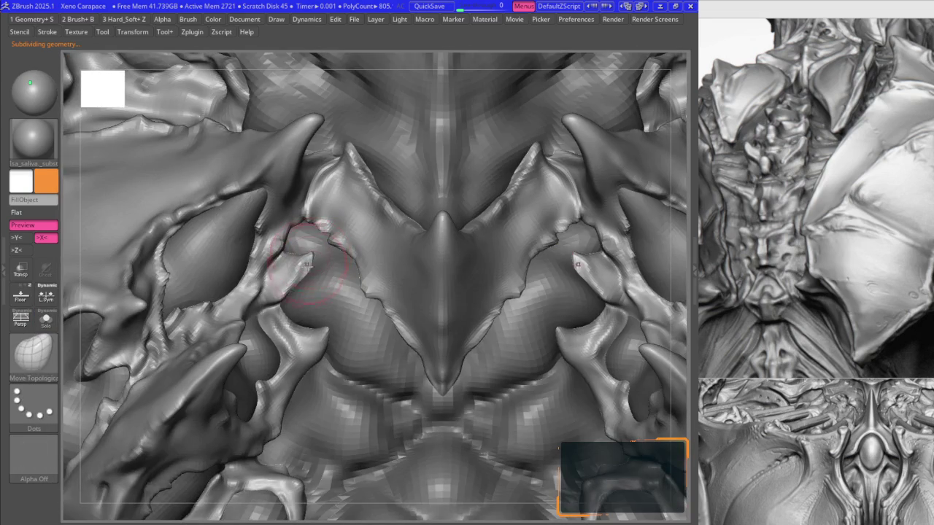
{"action": "left_click", "coordinate": [341, 328], "text": "alt"}
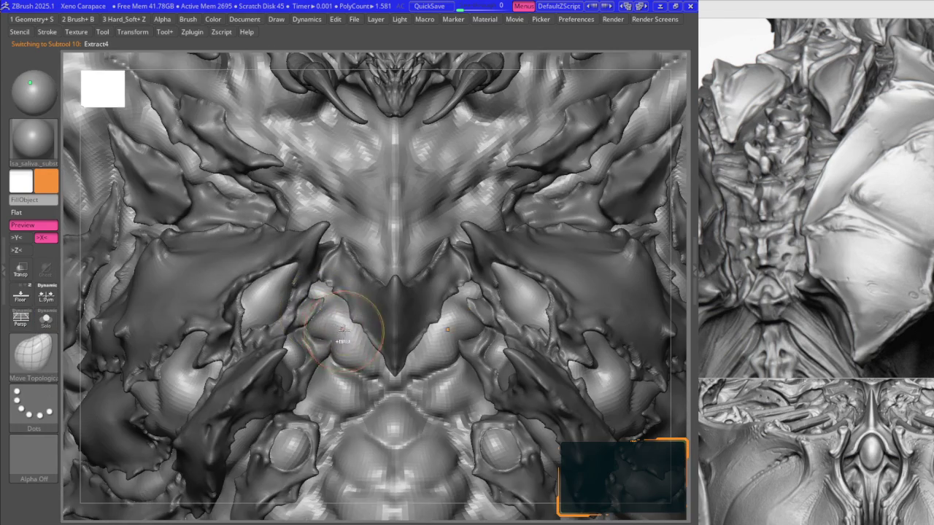
{"action": "right_click_drag", "start_coordinate": [337, 332], "coordinate": [345, 293], "text": "ctrl"}
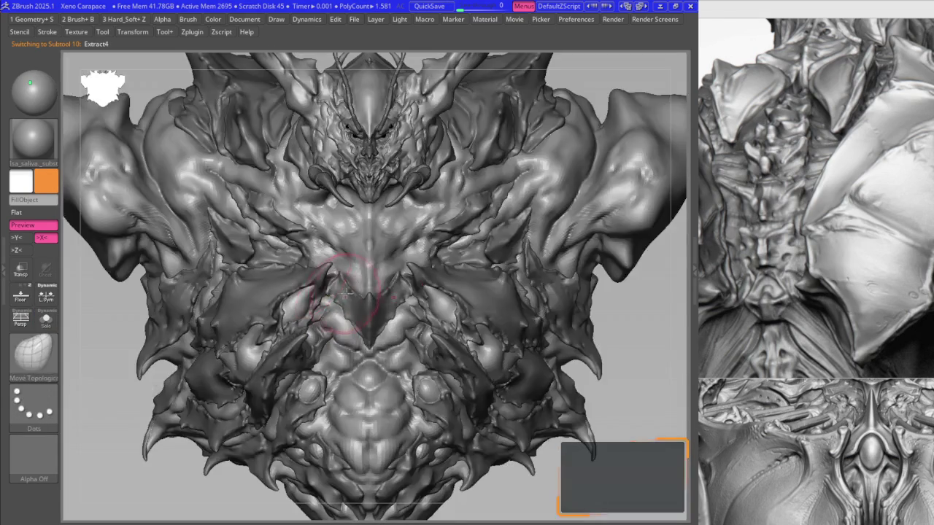
- Select the merged skin body, choose Move, subdivide with Ctrl+D, and orbit the spiked side plates
{"action": "mouse_move", "coordinate": [333, 333]}
{"action": "right_mouse_down"}
{"action": "mouse_move", "coordinate": [403, 280]}
{"action": "mouse_move", "coordinate": [394, 275]}
{"action": "right_mouse_up"}
{"action": "left_click", "coordinate": [403, 279], "text": "alt"}
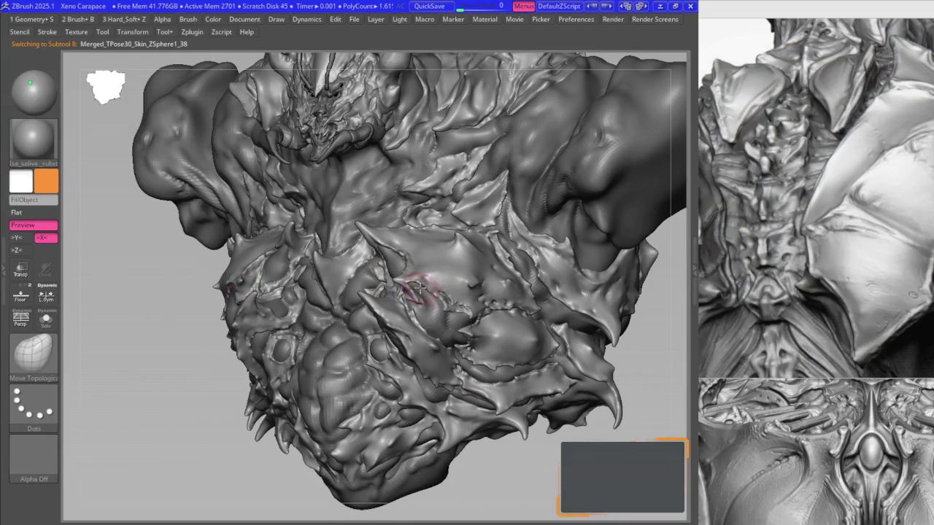
{"action": "key", "text": "space"}
{"action": "left_click", "coordinate": [419, 286]}
{"action": "mouse_move", "coordinate": [408, 283]}
{"action": "right_mouse_down", "text": "ctrl"}
{"action": "mouse_move", "coordinate": [413, 324]}
{"action": "mouse_move", "coordinate": [365, 283]}
{"action": "right_mouse_up", "text": "ctrl"}
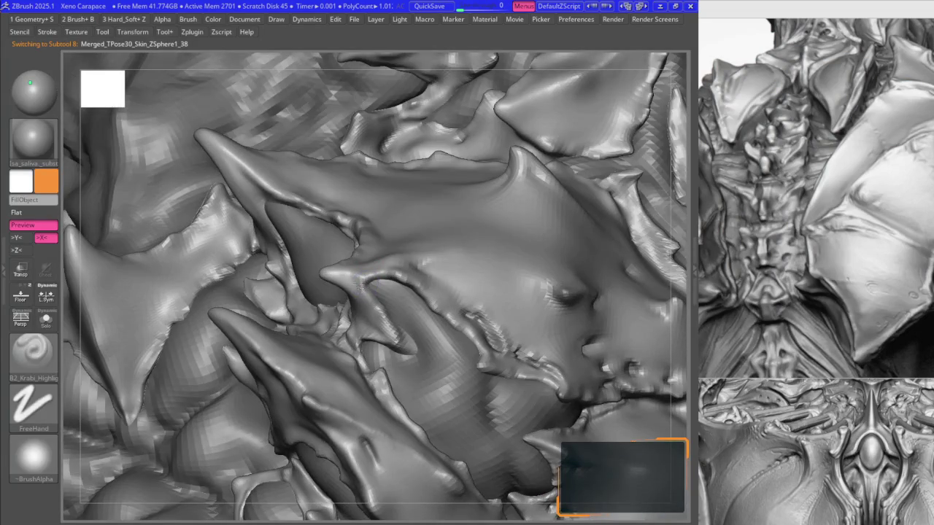
{"action": "key", "text": "ctrl+d"}
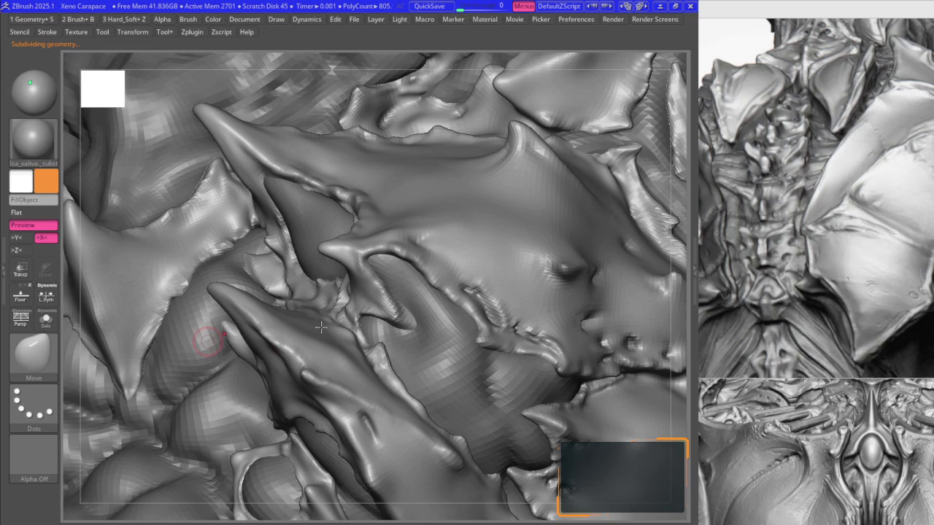
{"action": "mouse_move", "coordinate": [350, 423]}
{"action": "right_mouse_down"}
{"action": "mouse_move", "coordinate": [321, 365]}
{"action": "mouse_move", "coordinate": [383, 293]}
{"action": "mouse_move", "coordinate": [326, 337]}
{"action": "mouse_move", "coordinate": [327, 328]}
{"action": "mouse_move", "coordinate": [333, 345]}
{"action": "right_mouse_up"}
{"action": "key", "text": "space"}
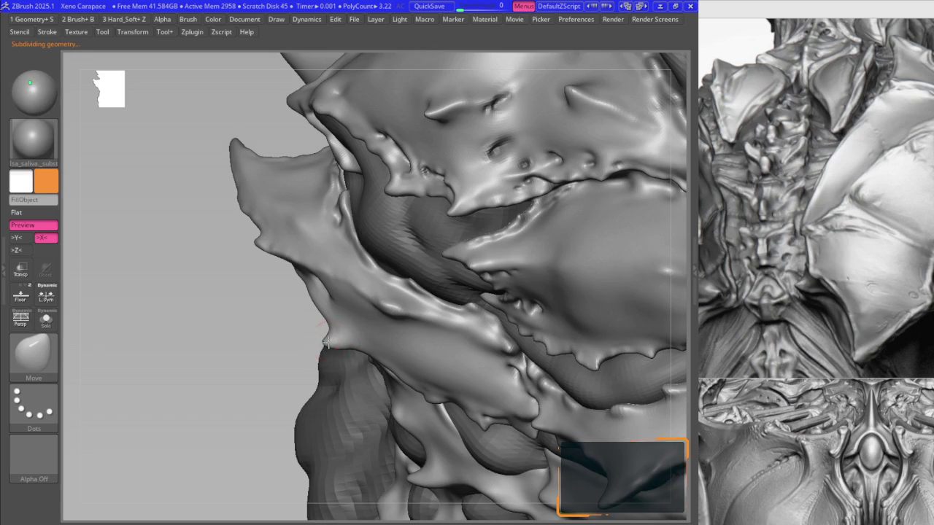
{"action": "mouse_move", "coordinate": [326, 327]}
{"action": "right_mouse_down"}
{"action": "mouse_move", "coordinate": [319, 319]}
{"action": "mouse_move", "coordinate": [361, 254]}
{"action": "right_mouse_up"}
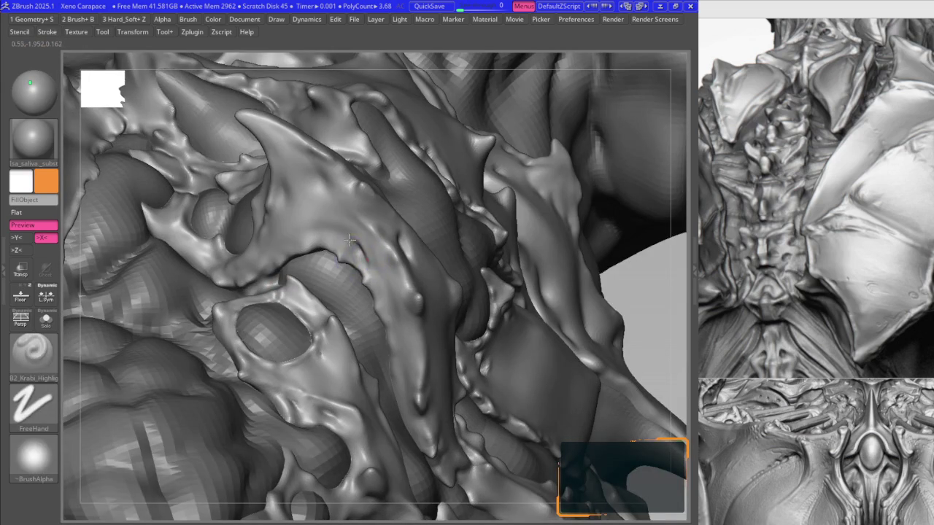
{"action": "mouse_move", "coordinate": [336, 228]}
{"action": "right_mouse_down"}
{"action": "mouse_move", "coordinate": [358, 254]}
{"action": "mouse_move", "coordinate": [342, 228]}
{"action": "right_mouse_up"}
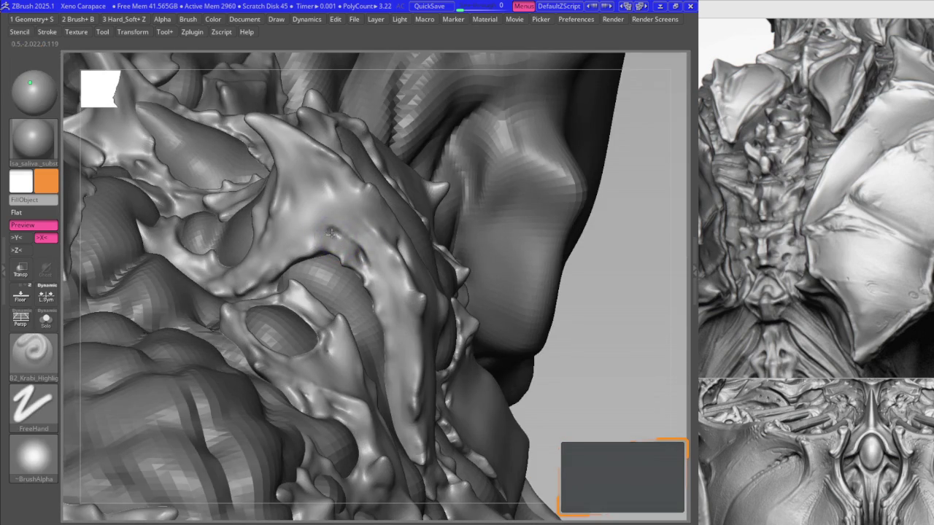
- Switch to DamStandard and frame the curved, nodule-covered side plate
{"action": "key", "text": "b"}
{"action": "key", "text": "m"}
{"action": "key", "text": "v"}
{"action": "key", "text": "b"}
{"action": "key", "text": "d"}
{"action": "key", "text": "s"}
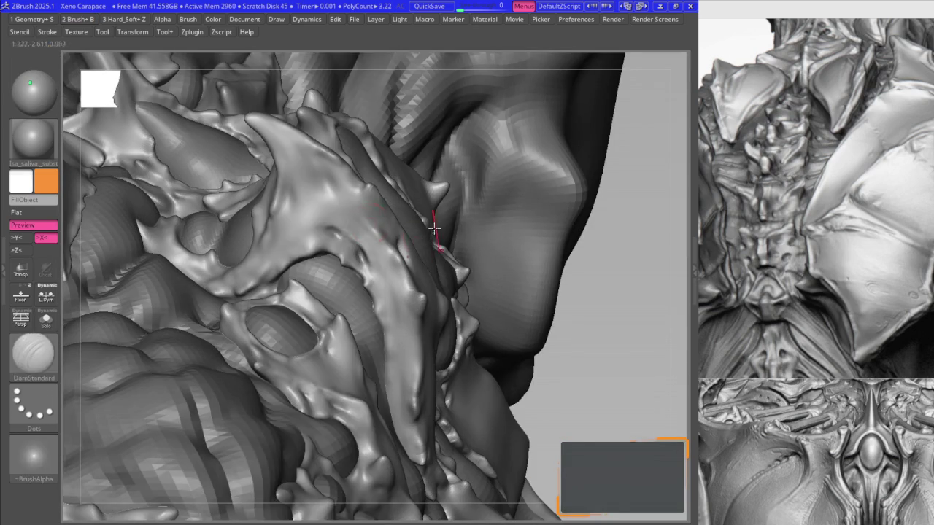
{"action": "left_click_drag", "start_coordinate": [437, 219], "coordinate": [323, 233]}
{"action": "mouse_move", "coordinate": [316, 233]}
{"action": "right_mouse_down"}
{"action": "mouse_move", "coordinate": [305, 264]}
{"action": "mouse_move", "coordinate": [251, 295]}
{"action": "right_mouse_up"}
- Alternate between B2_Krabi_Highlight and DamStandard to work the curved plate
{"action": "key", "text": "b"}
{"action": "key", "text": "k"}
{"action": "key", "text": "h"}
{"action": "key", "text": "b"}
{"action": "key", "text": "d"}
{"action": "key", "text": "s"}
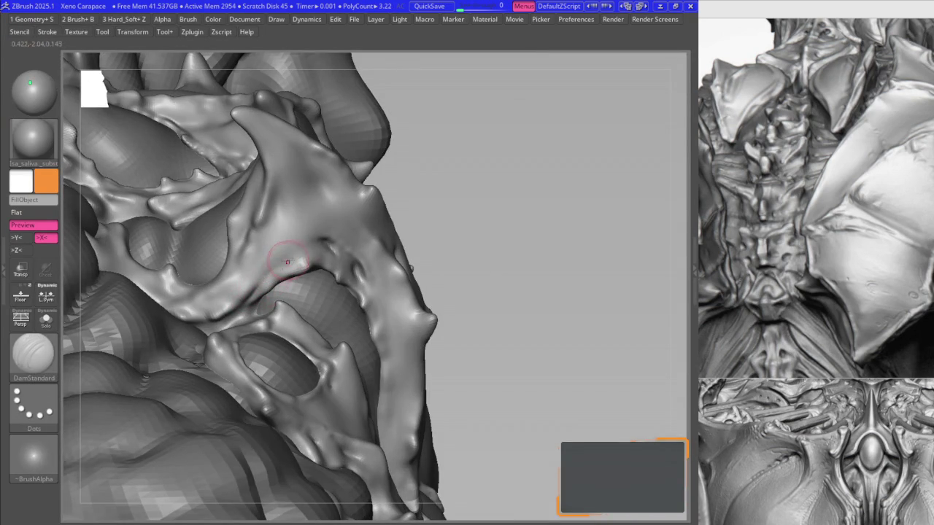
{"action": "key", "text": "b"}
{"action": "key", "text": "k"}
{"action": "key", "text": "h"}
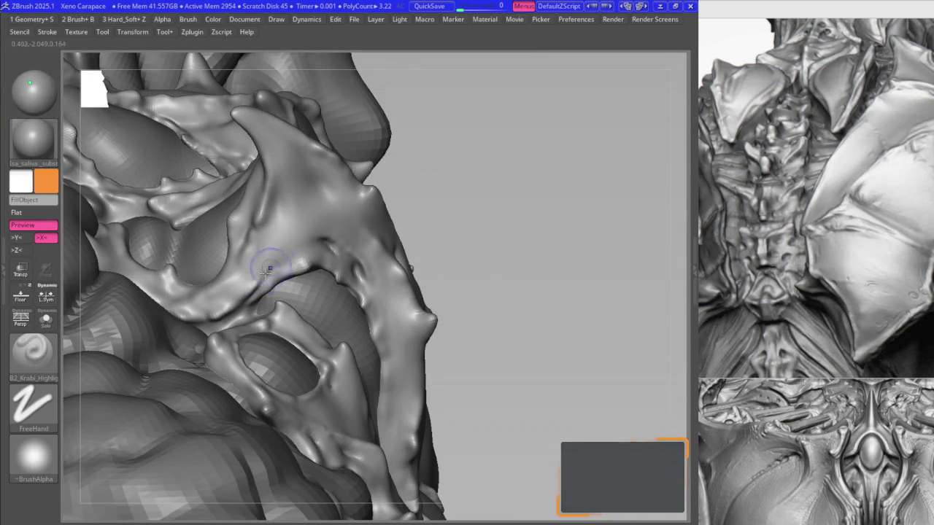
{"action": "key", "text": "b"}
{"action": "key", "text": "d"}
{"action": "key", "text": "s"}
- Orbit along the plate and Shift-smooth its ridge near the nodules
{"action": "mouse_move", "coordinate": [250, 232]}
{"action": "right_mouse_down"}
{"action": "mouse_move", "coordinate": [257, 243]}
{"action": "mouse_move", "coordinate": [278, 208]}
{"action": "right_mouse_up"}
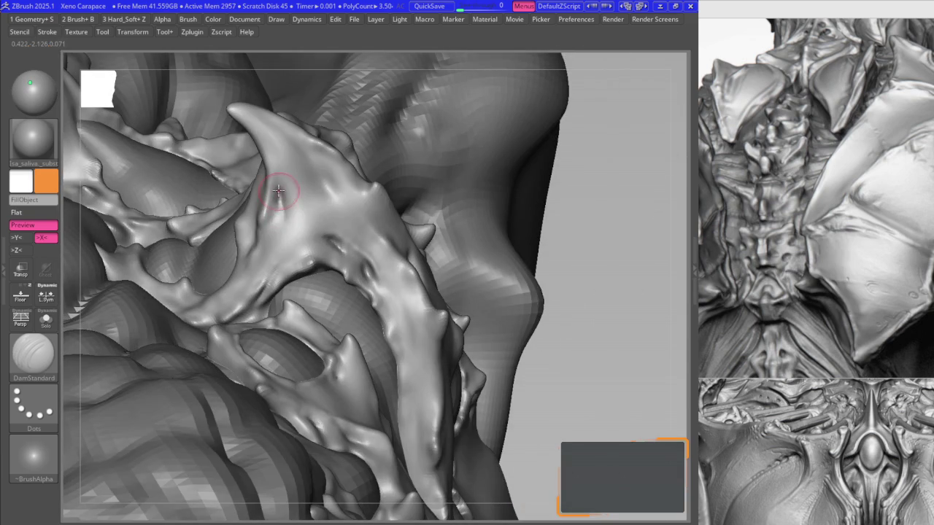
{"action": "right_click_drag", "start_coordinate": [277, 235], "coordinate": [327, 185]}
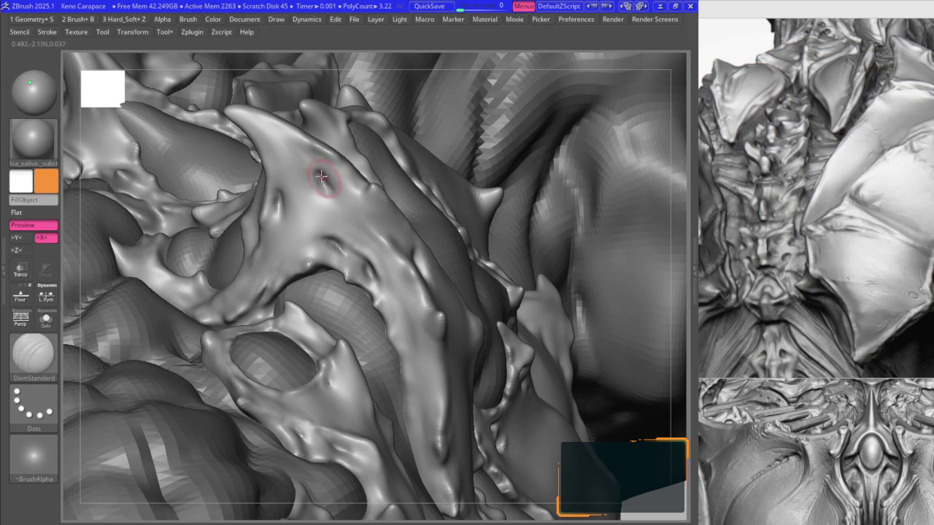
{"action": "right_click_drag", "start_coordinate": [320, 176], "coordinate": [370, 236]}
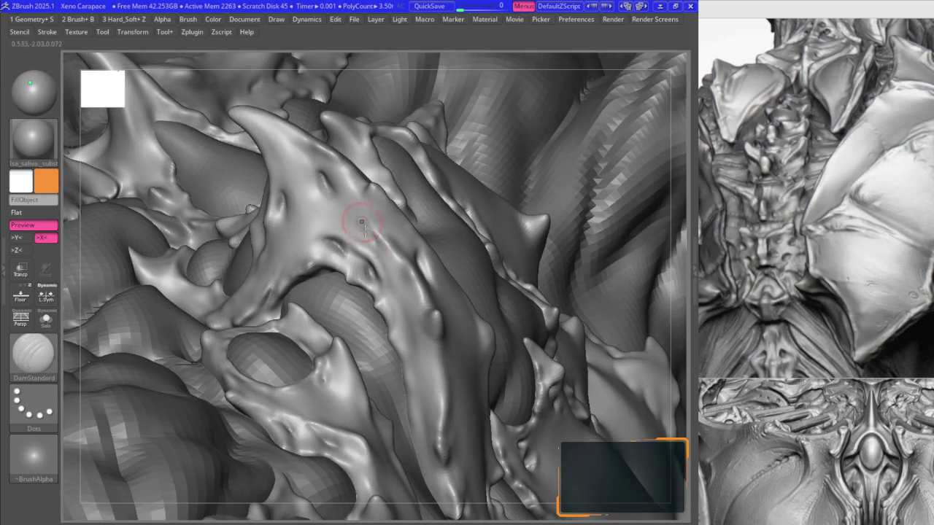
{"action": "mouse_move", "coordinate": [370, 227]}
{"action": "right_mouse_down"}
{"action": "mouse_move", "coordinate": [419, 251]}
{"action": "mouse_move", "coordinate": [403, 242]}
{"action": "mouse_move", "coordinate": [408, 274]}
{"action": "mouse_move", "coordinate": [401, 212]}
{"action": "mouse_move", "coordinate": [409, 200]}
{"action": "right_mouse_up"}
{"action": "key", "text": "ctrl"}
{"action": "key", "text": "space"}
{"action": "key", "text": "shift"}
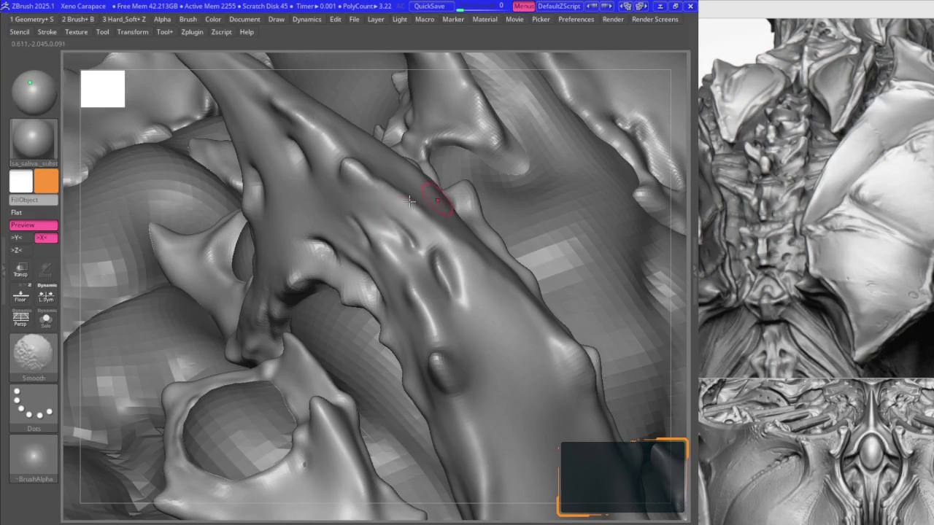
{"action": "left_click_drag", "start_coordinate": [409, 201], "coordinate": [359, 195], "text": "shift"}
{"action": "mouse_move", "coordinate": [396, 229]}
{"action": "right_mouse_down"}
{"action": "mouse_move", "coordinate": [342, 216]}
{"action": "mouse_move", "coordinate": [358, 233]}
{"action": "right_mouse_up"}
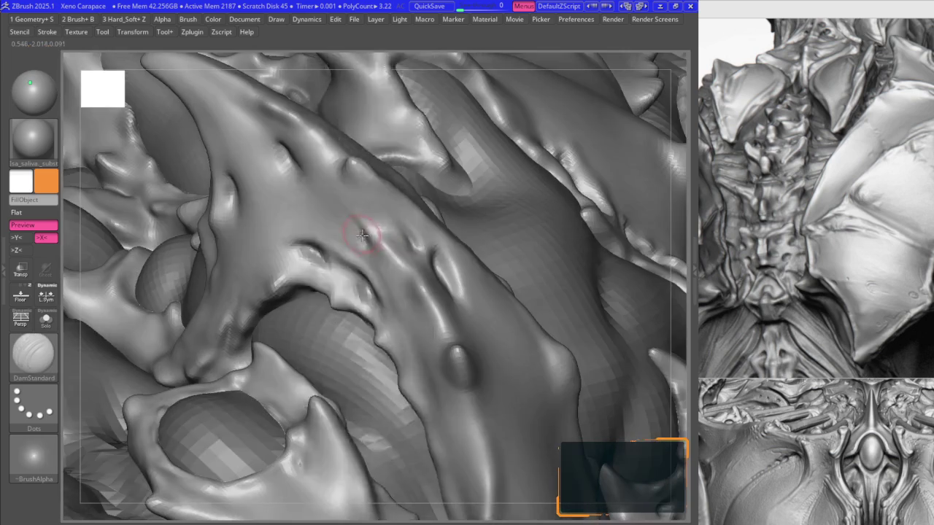
- Return to DamStandard to carve short creases between the raised nodules
{"action": "key", "text": "space"}
{"action": "key", "text": "1"}
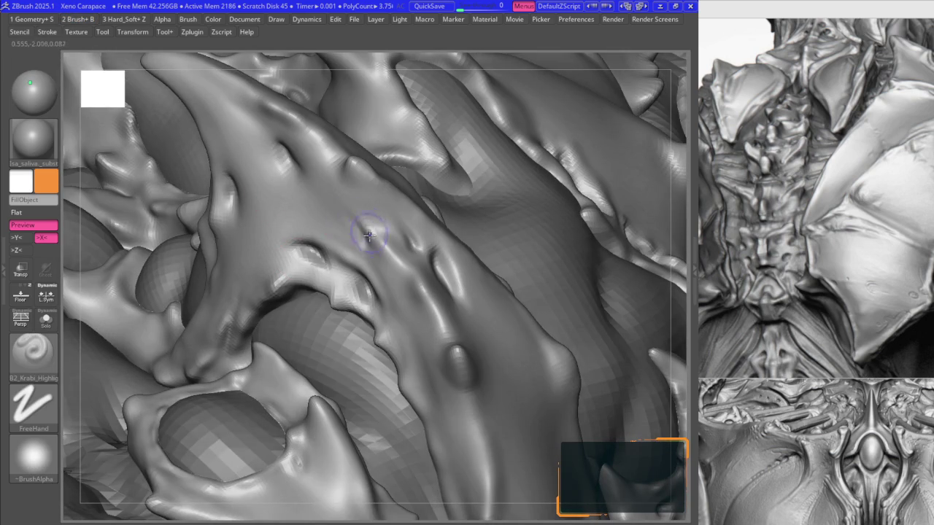
{"action": "key", "text": "1"}
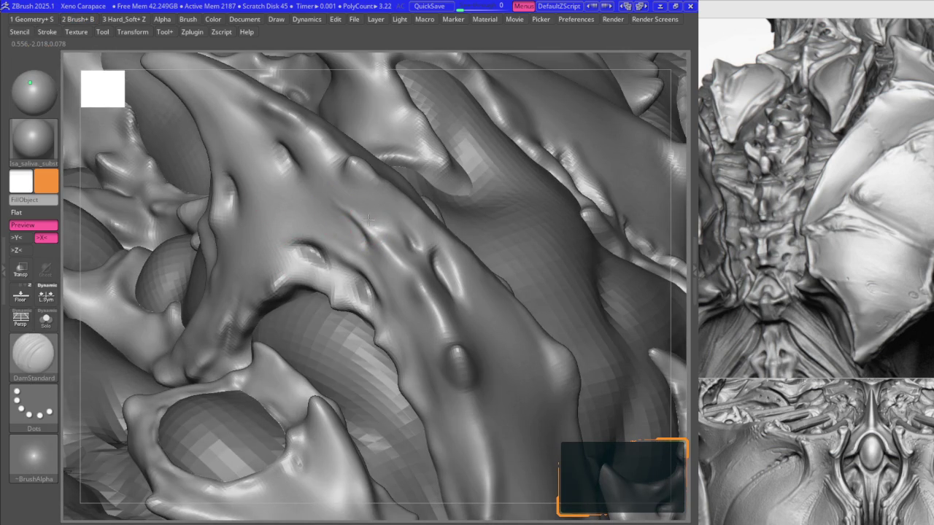
{"action": "mouse_move", "coordinate": [364, 219]}
{"action": "right_mouse_down"}
{"action": "mouse_move", "coordinate": [329, 195]}
{"action": "mouse_move", "coordinate": [319, 229]}
{"action": "mouse_move", "coordinate": [278, 280]}
{"action": "mouse_move", "coordinate": [268, 268]}
{"action": "right_mouse_up"}
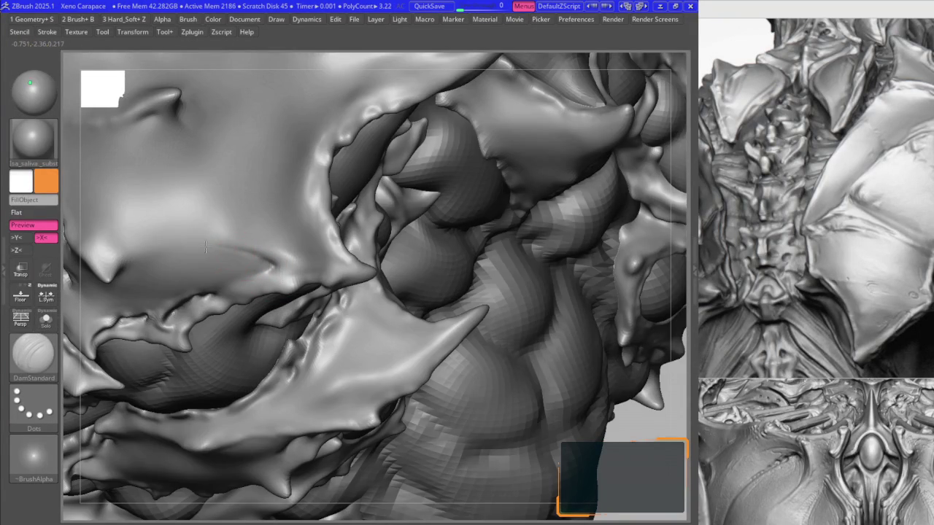
- Work the chest plate nodules, toggling between the Smooth and DamStandard brushes
{"action": "key", "text": "2"}
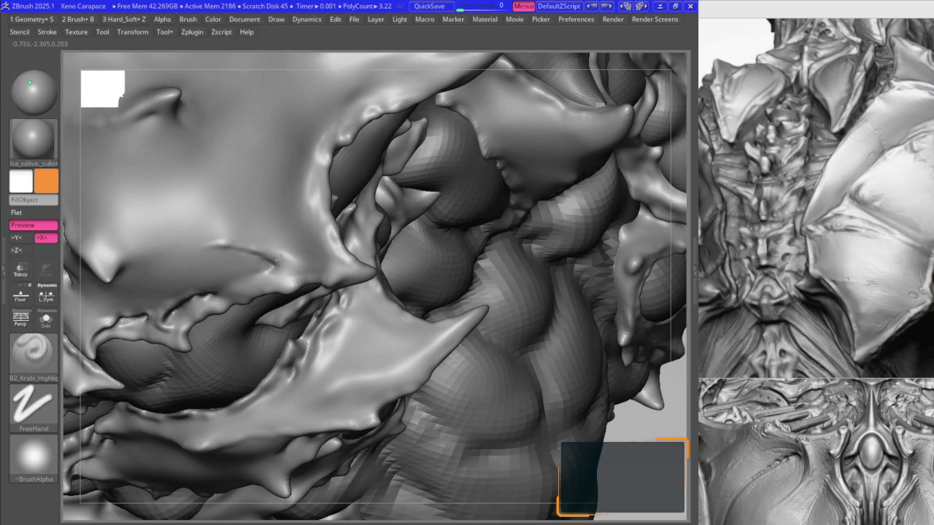
{"action": "right_click_drag", "start_coordinate": [280, 259], "coordinate": [278, 245]}
{"action": "key", "text": "b"}
{"action": "key", "text": "s"}
{"action": "key", "text": "m"}
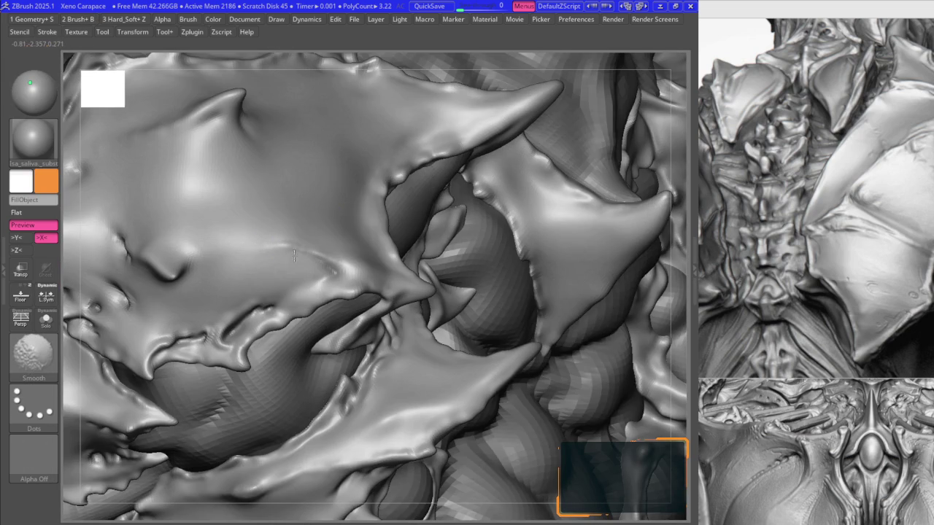
{"action": "key", "text": "b"}
{"action": "key", "text": "d"}
{"action": "key", "text": "s"}
{"action": "mouse_move", "coordinate": [183, 229]}
{"action": "right_mouse_down"}
{"action": "mouse_move", "coordinate": [318, 270]}
{"action": "mouse_move", "coordinate": [394, 259]}
{"action": "right_mouse_up"}
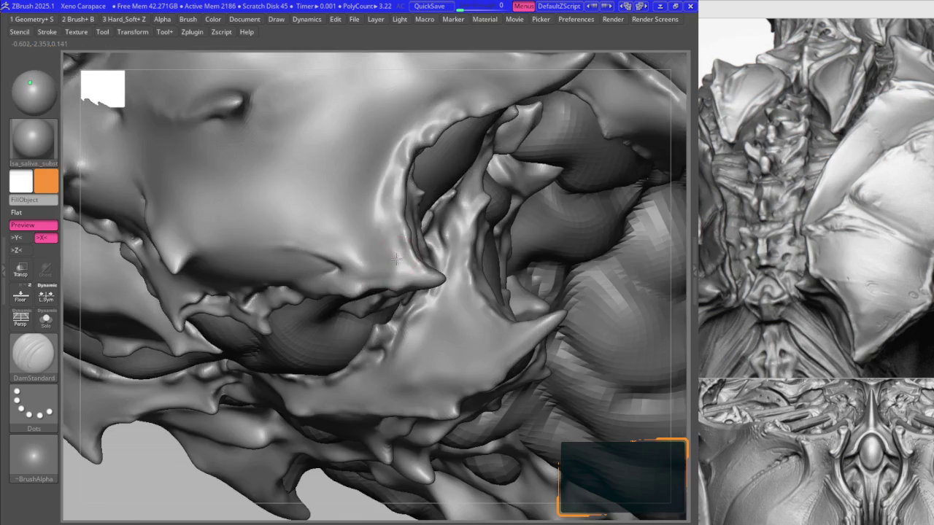
{"action": "mouse_move", "coordinate": [398, 249]}
{"action": "right_mouse_down"}
{"action": "mouse_move", "coordinate": [386, 228]}
{"action": "mouse_move", "coordinate": [326, 267]}
{"action": "mouse_move", "coordinate": [326, 257]}
{"action": "right_mouse_up"}
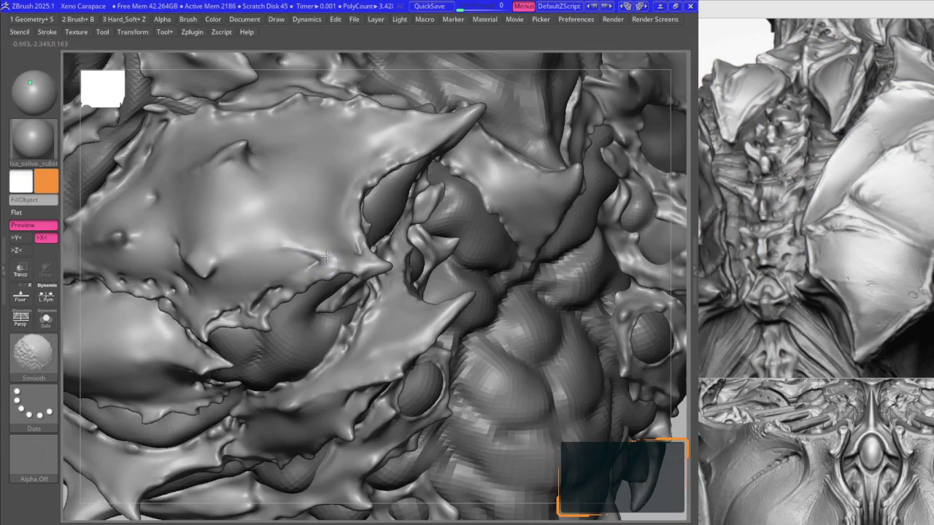
- Build up the spiky plate surface, then smooth the area near the nodules
{"action": "key", "text": "b"}
{"action": "key", "text": "b"}
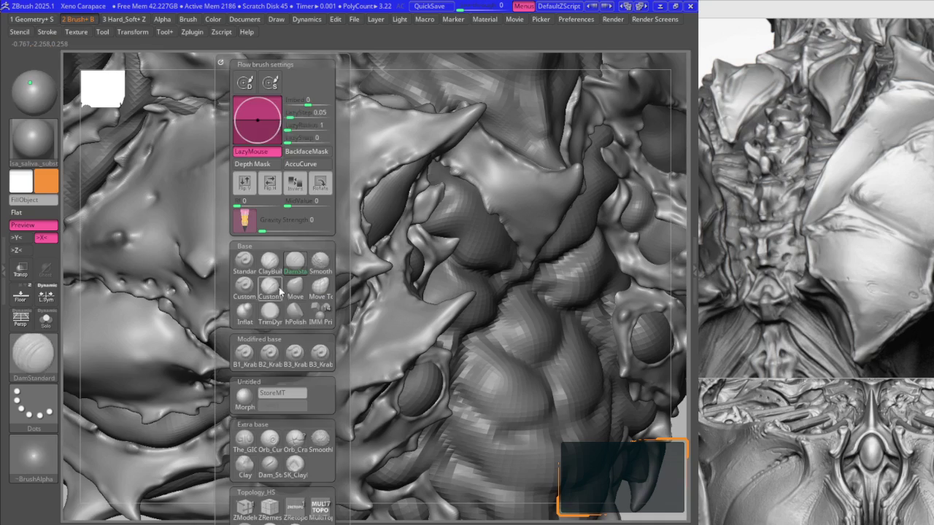
{"action": "left_click", "coordinate": [269, 352]}
{"action": "right_click_drag", "start_coordinate": [269, 351], "coordinate": [350, 266]}
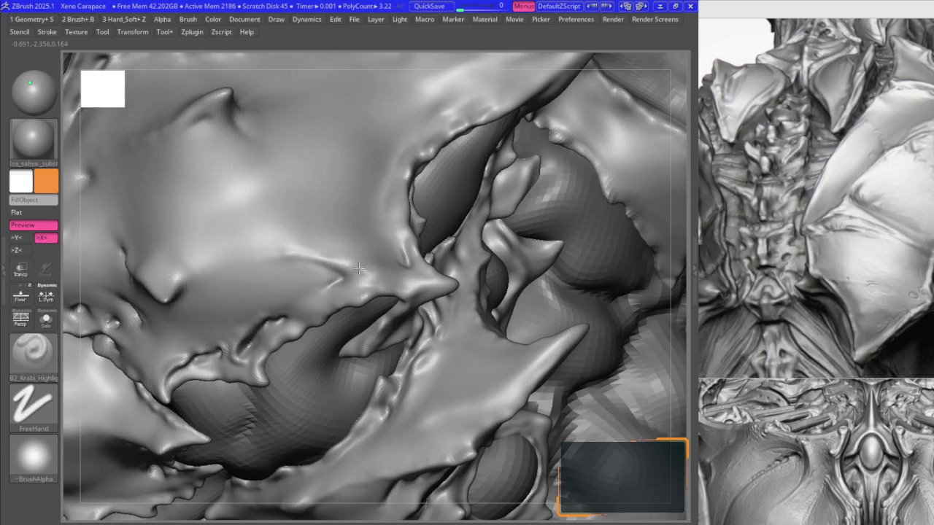
{"action": "key", "text": "b"}
{"action": "key", "text": "d"}
{"action": "key", "text": "s"}
{"action": "mouse_move", "coordinate": [265, 252]}
{"action": "right_mouse_down"}
{"action": "mouse_move", "coordinate": [177, 295]}
{"action": "mouse_move", "coordinate": [223, 270]}
{"action": "mouse_move", "coordinate": [175, 266]}
{"action": "right_mouse_up"}
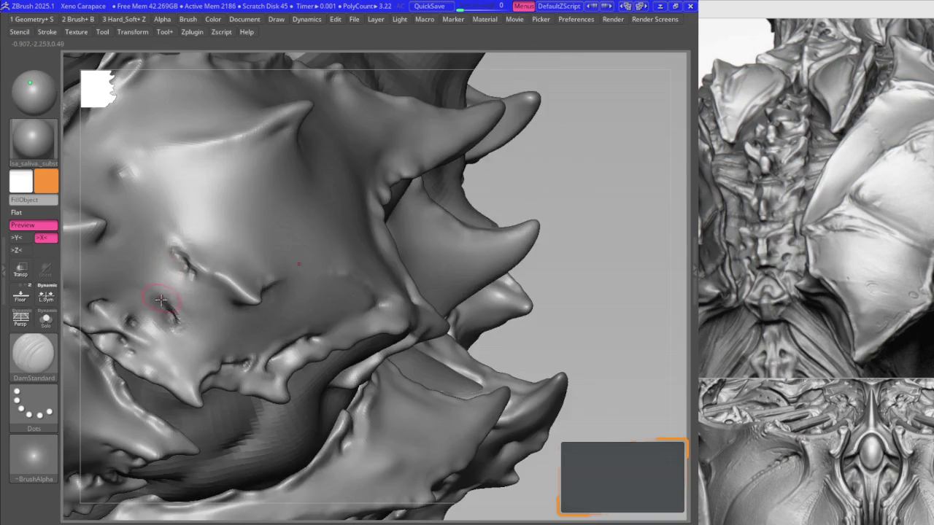
{"action": "right_click_drag", "start_coordinate": [156, 312], "coordinate": [145, 299]}
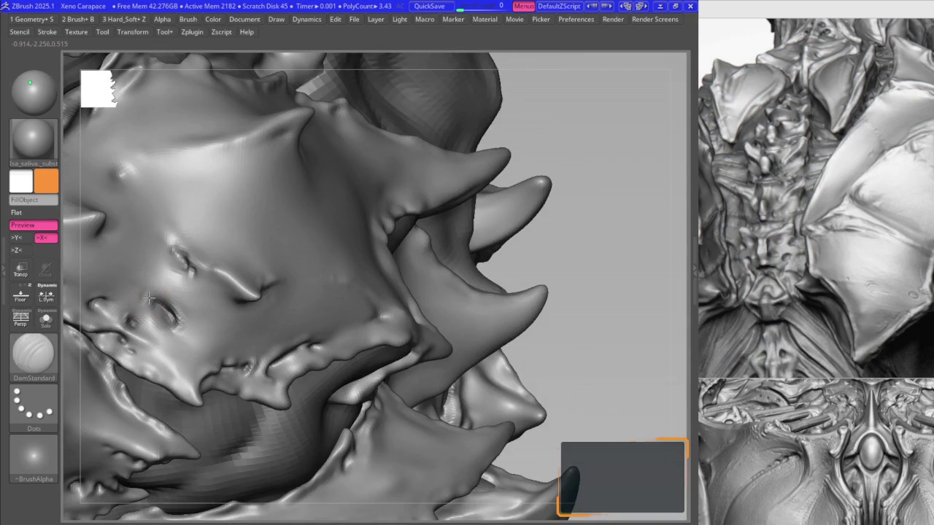
{"action": "key", "text": "b"}
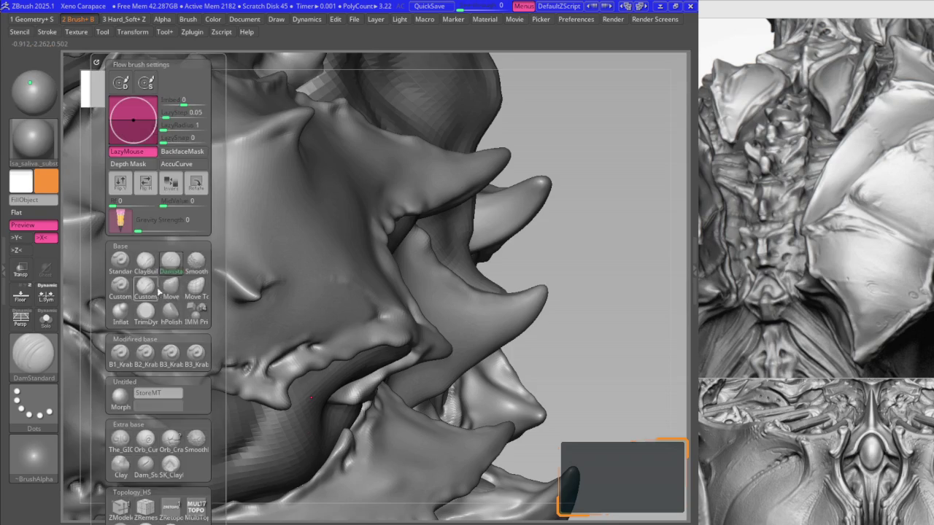
{"action": "key", "text": "s"}
{"action": "key", "text": "m"}
{"action": "right_click_drag", "start_coordinate": [141, 295], "coordinate": [147, 285], "text": "ctrl"}
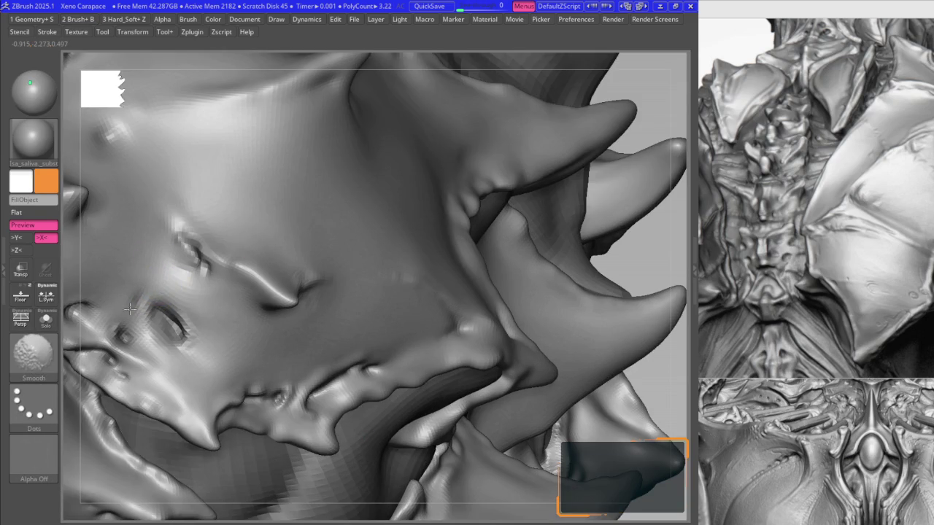
- Carve sharp DamStandard creases beside the nodule cluster
{"action": "key", "text": "b"}
{"action": "key", "text": "d"}
{"action": "key", "text": "s"}
{"action": "right_click_drag", "start_coordinate": [181, 246], "coordinate": [173, 291]}
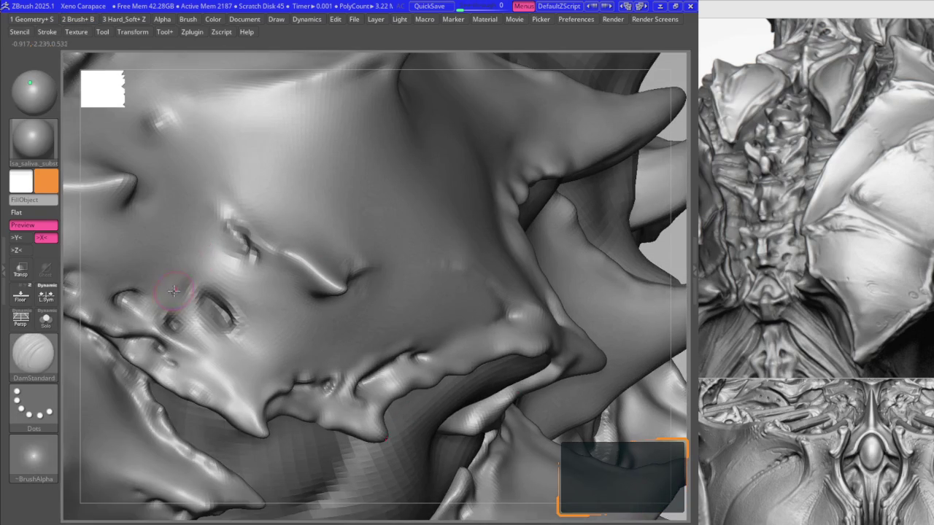
{"action": "key", "text": "b"}
{"action": "key", "text": "b"}
{"action": "key", "text": "k"}
{"action": "key", "text": "b"}
{"action": "key", "text": "d"}
{"action": "key", "text": "s"}
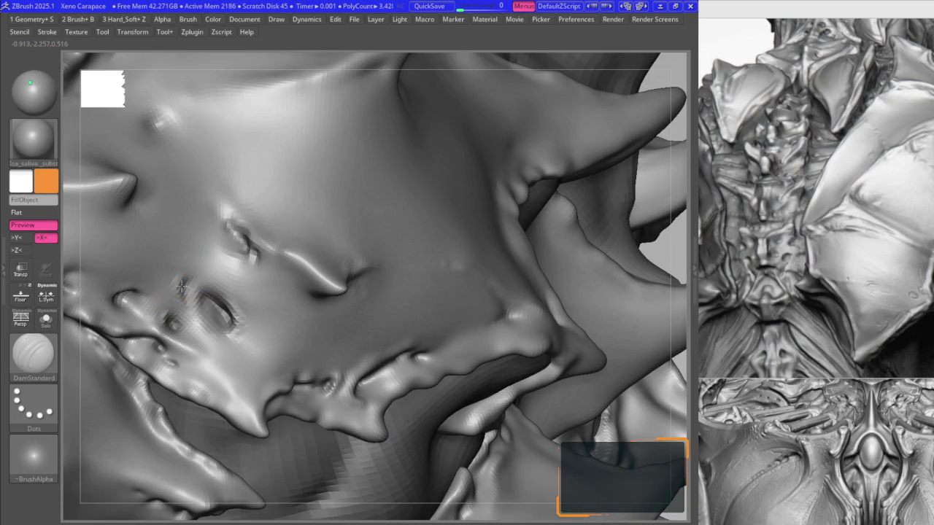
{"action": "right_click_drag", "start_coordinate": [181, 297], "coordinate": [270, 225]}
- Soften the creases with Smooth, then return to DamStandard on the lower jagged plate edge
{"action": "key", "text": "b"}
{"action": "key", "text": "s"}
{"action": "key", "text": "m"}
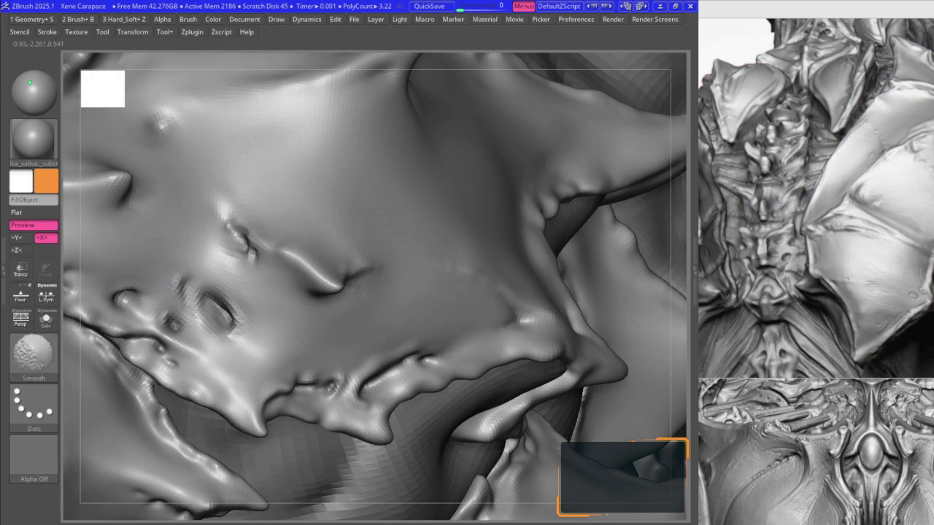
{"action": "key", "text": "b"}
{"action": "key", "text": "d"}
{"action": "key", "text": "s"}
{"action": "mouse_move", "coordinate": [267, 277]}
{"action": "right_mouse_down"}
{"action": "mouse_move", "coordinate": [188, 297]}
{"action": "mouse_move", "coordinate": [226, 291]}
{"action": "right_mouse_up"}
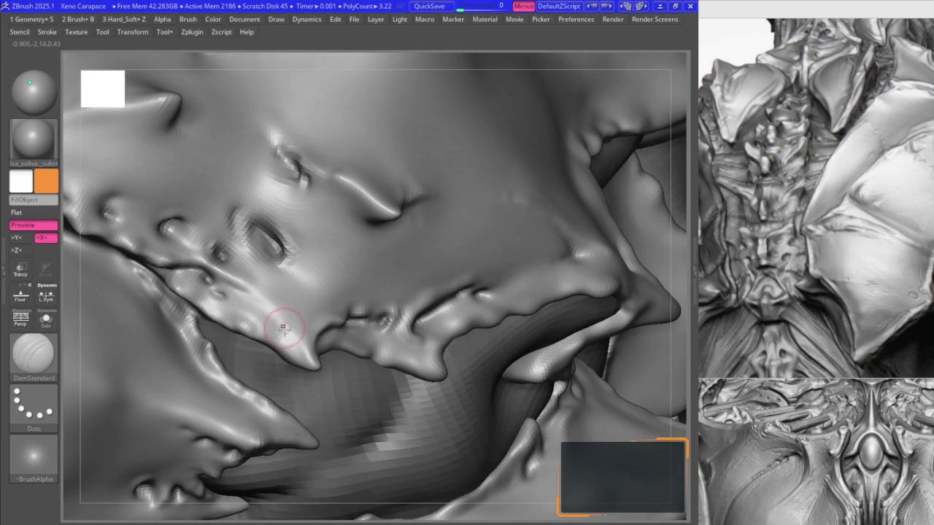
{"action": "right_click_drag", "start_coordinate": [276, 321], "coordinate": [263, 299]}
- Subdivide the carapace to roughly 13 million polygons and zoom out to see it whole
{"action": "key", "text": "ctrl+d"}
{"action": "mouse_move", "coordinate": [358, 355]}
{"action": "right_mouse_down", "text": "ctrl"}
{"action": "mouse_move", "coordinate": [325, 233]}
{"action": "mouse_move", "coordinate": [385, 282]}
{"action": "mouse_move", "coordinate": [456, 251]}
{"action": "mouse_move", "coordinate": [418, 332]}
{"action": "mouse_move", "coordinate": [391, 276]}
{"action": "right_mouse_up", "text": "ctrl"}
{"action": "mouse_move", "coordinate": [377, 314]}
{"action": "right_mouse_down"}
{"action": "mouse_move", "coordinate": [365, 246]}
{"action": "mouse_move", "coordinate": [364, 309]}
{"action": "mouse_move", "coordinate": [372, 293]}
{"action": "right_mouse_up"}
{"action": "key", "text": "space"}
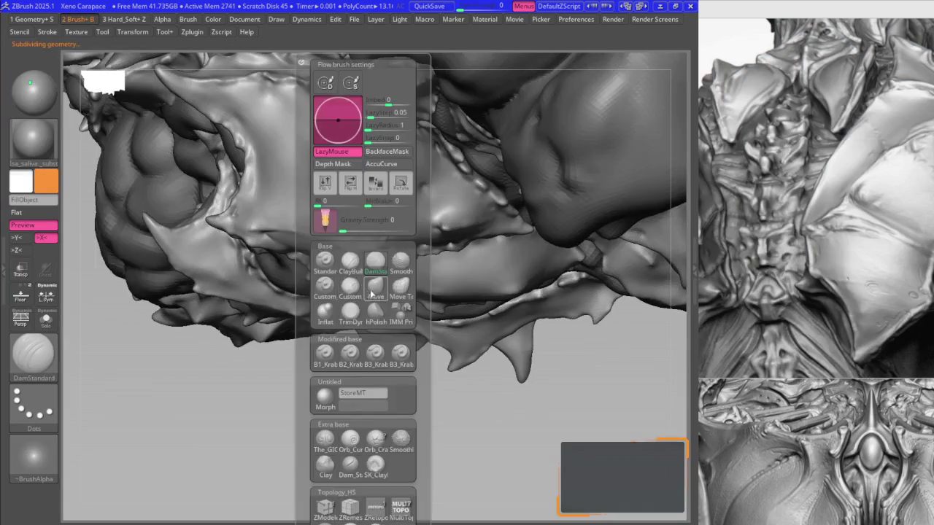
- With the Move brush, pull the layered chest plate edges so their spikes overlap
{"action": "left_click", "coordinate": [373, 291]}
{"action": "right_click_drag", "start_coordinate": [386, 209], "coordinate": [341, 288]}
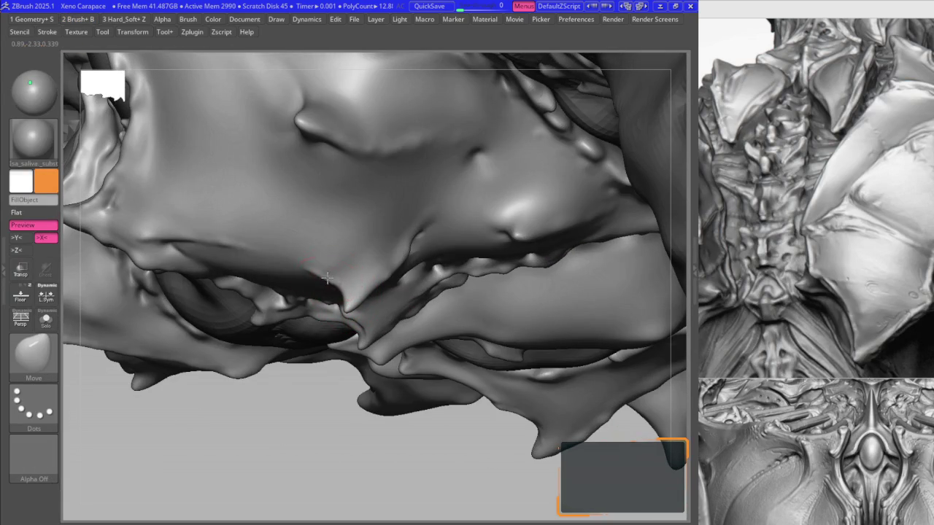
{"action": "mouse_move", "coordinate": [383, 262]}
{"action": "right_mouse_down"}
{"action": "mouse_move", "coordinate": [400, 257]}
{"action": "mouse_move", "coordinate": [374, 129]}
{"action": "mouse_move", "coordinate": [333, 310]}
{"action": "mouse_move", "coordinate": [386, 219]}
{"action": "mouse_move", "coordinate": [403, 270]}
{"action": "mouse_move", "coordinate": [271, 270]}
{"action": "mouse_move", "coordinate": [260, 255]}
{"action": "mouse_move", "coordinate": [328, 231]}
{"action": "mouse_move", "coordinate": [250, 219]}
{"action": "right_mouse_up"}
{"action": "key", "text": "space"}
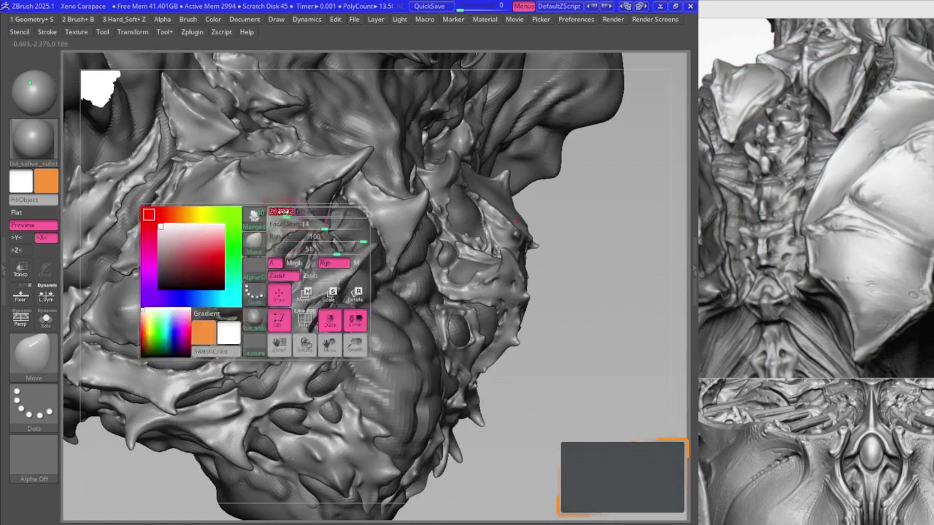
{"action": "mouse_move", "coordinate": [163, 208]}
{"action": "right_mouse_down"}
{"action": "mouse_move", "coordinate": [292, 275]}
{"action": "mouse_move", "coordinate": [277, 240]}
{"action": "mouse_move", "coordinate": [263, 234]}
{"action": "mouse_move", "coordinate": [290, 252]}
{"action": "mouse_move", "coordinate": [318, 319]}
{"action": "mouse_move", "coordinate": [289, 327]}
{"action": "mouse_move", "coordinate": [375, 256]}
{"action": "right_mouse_up"}
{"action": "key", "text": "b"}
{"action": "key", "text": "k"}
{"action": "key", "text": "h"}
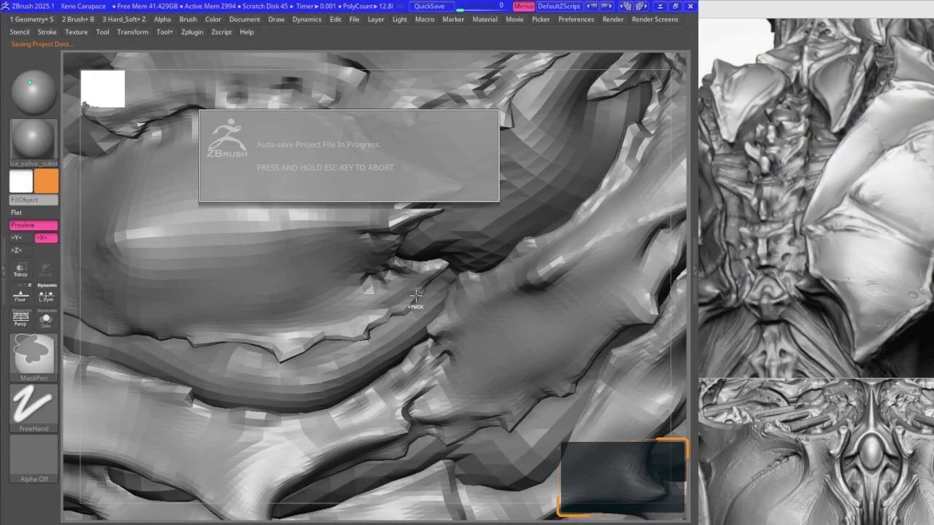
{"action": "right_click_drag", "start_coordinate": [415, 294], "coordinate": [288, 168], "text": "ctrl"}
{"action": "mouse_move", "coordinate": [365, 259]}
{"action": "right_mouse_down"}
{"action": "mouse_move", "coordinate": [364, 188]}
{"action": "mouse_move", "coordinate": [287, 117]}
{"action": "mouse_move", "coordinate": [311, 128]}
{"action": "mouse_move", "coordinate": [417, 270]}
{"action": "mouse_move", "coordinate": [355, 305]}
{"action": "mouse_move", "coordinate": [313, 209]}
{"action": "mouse_move", "coordinate": [350, 177]}
{"action": "mouse_move", "coordinate": [338, 221]}
{"action": "mouse_move", "coordinate": [369, 210]}
{"action": "mouse_move", "coordinate": [356, 218]}
{"action": "right_mouse_up"}
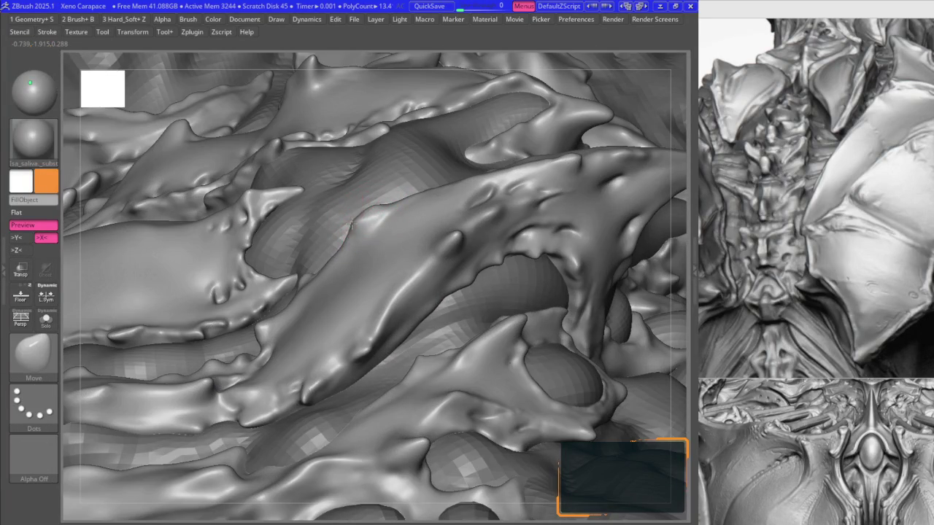
- Nudge the overlapping plate edges, alternating the Move and B2_Krabi_Highlight brushes
{"action": "mouse_move", "coordinate": [350, 231]}
{"action": "right_mouse_down", "text": "ctrl"}
{"action": "mouse_move", "coordinate": [370, 198]}
{"action": "mouse_move", "coordinate": [366, 214]}
{"action": "mouse_move", "coordinate": [335, 222]}
{"action": "mouse_move", "coordinate": [352, 221]}
{"action": "mouse_move", "coordinate": [332, 233]}
{"action": "mouse_move", "coordinate": [338, 212]}
{"action": "mouse_move", "coordinate": [348, 248]}
{"action": "mouse_move", "coordinate": [420, 210]}
{"action": "mouse_move", "coordinate": [417, 198]}
{"action": "mouse_move", "coordinate": [405, 232]}
{"action": "right_mouse_up", "text": "ctrl"}
{"action": "key", "text": "b"}
{"action": "key", "text": "m"}
{"action": "key", "text": "v"}
{"action": "key", "text": "b"}
{"action": "key", "text": "k"}
{"action": "key", "text": "h"}
{"action": "key", "text": "b"}
{"action": "key", "text": "m"}
{"action": "key", "text": "v"}
{"action": "mouse_move", "coordinate": [370, 329]}
{"action": "right_mouse_down"}
{"action": "mouse_move", "coordinate": [382, 290]}
{"action": "mouse_move", "coordinate": [394, 312]}
{"action": "right_mouse_up"}
{"action": "key", "text": "b"}
{"action": "key", "text": "k"}
{"action": "key", "text": "h"}
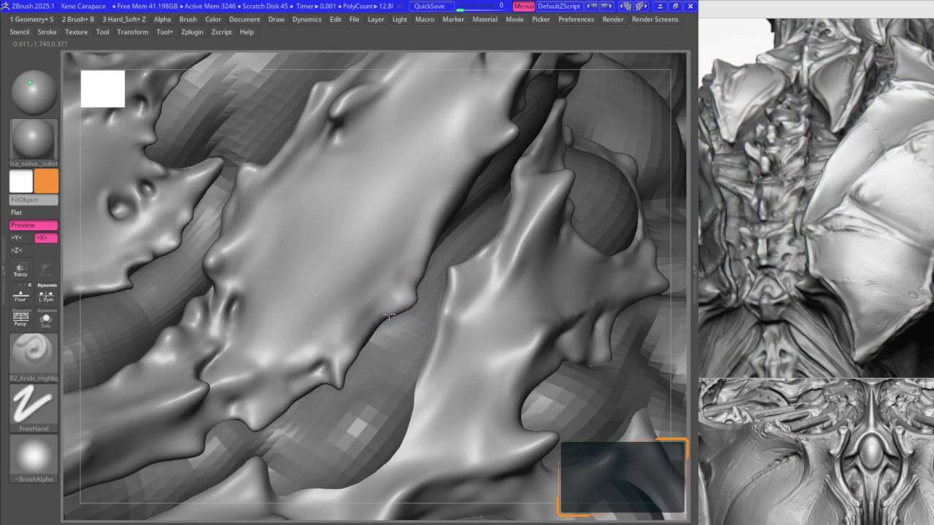
- Drop the mesh one subdivision level, then return it to the highest level
{"action": "key", "text": "shift+d"}
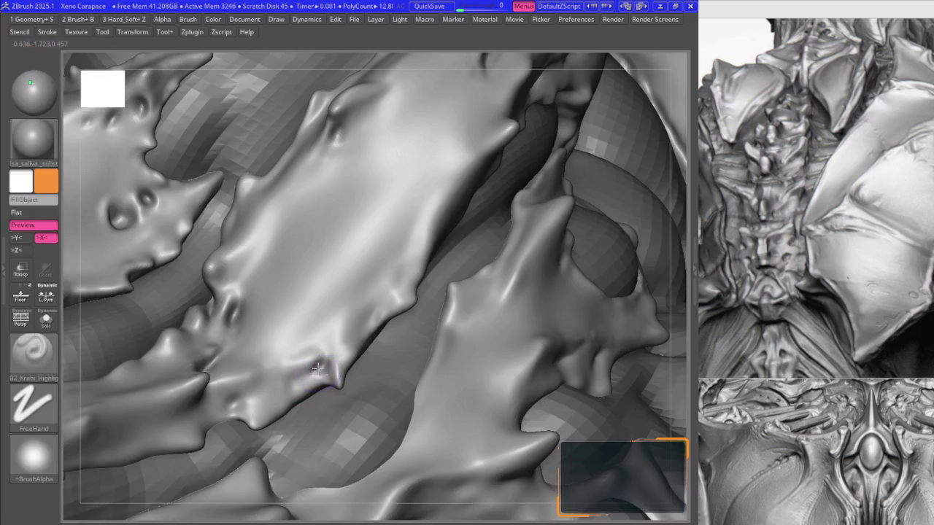
{"action": "key", "text": "b"}
{"action": "key", "text": "m"}
{"action": "key", "text": "v"}
{"action": "key", "text": "d"}
{"action": "mouse_move", "coordinate": [233, 406]}
{"action": "right_mouse_down"}
{"action": "mouse_move", "coordinate": [267, 317]}
{"action": "mouse_move", "coordinate": [261, 301]}
{"action": "mouse_move", "coordinate": [261, 312]}
{"action": "mouse_move", "coordinate": [309, 283]}
{"action": "right_mouse_up"}
- Sharpen ridge highlights along the plate edges while nudging them with Move
{"action": "key", "text": "b"}
{"action": "key", "text": "k"}
{"action": "key", "text": "h"}
{"action": "key", "text": "b"}
{"action": "key", "text": "m"}
{"action": "key", "text": "v"}
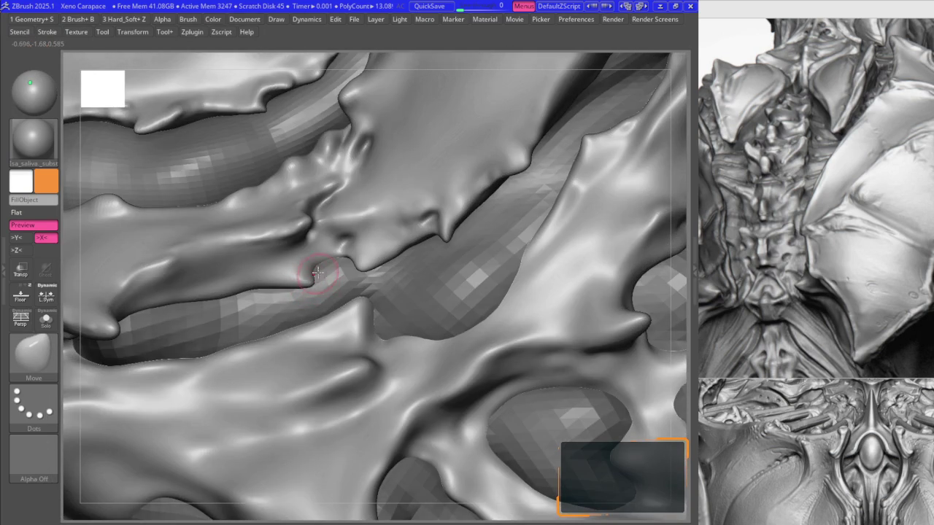
{"action": "key", "text": "b"}
{"action": "key", "text": "k"}
{"action": "key", "text": "h"}
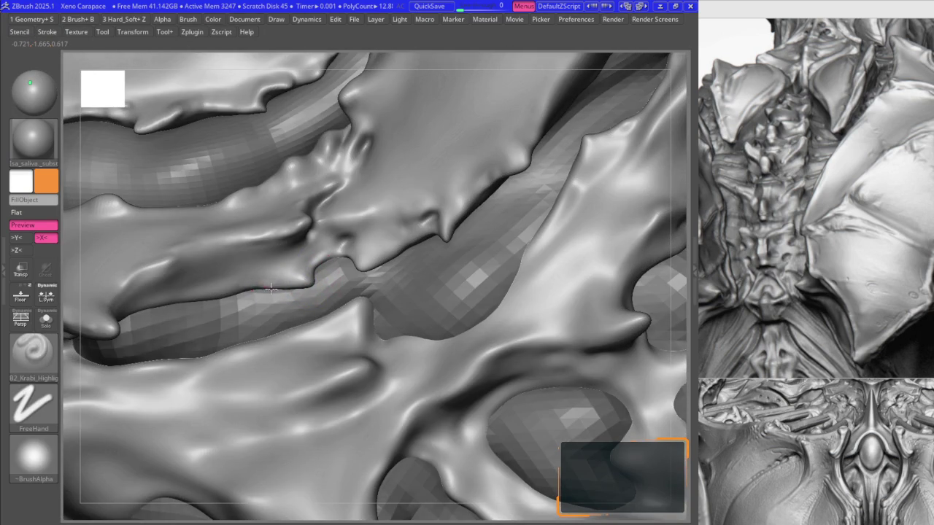
{"action": "key", "text": "b"}
{"action": "key", "text": "m"}
{"action": "key", "text": "v"}
{"action": "right_click_drag", "start_coordinate": [201, 314], "coordinate": [304, 267]}
{"action": "key", "text": "b"}
{"action": "key", "text": "k"}
{"action": "key", "text": "h"}
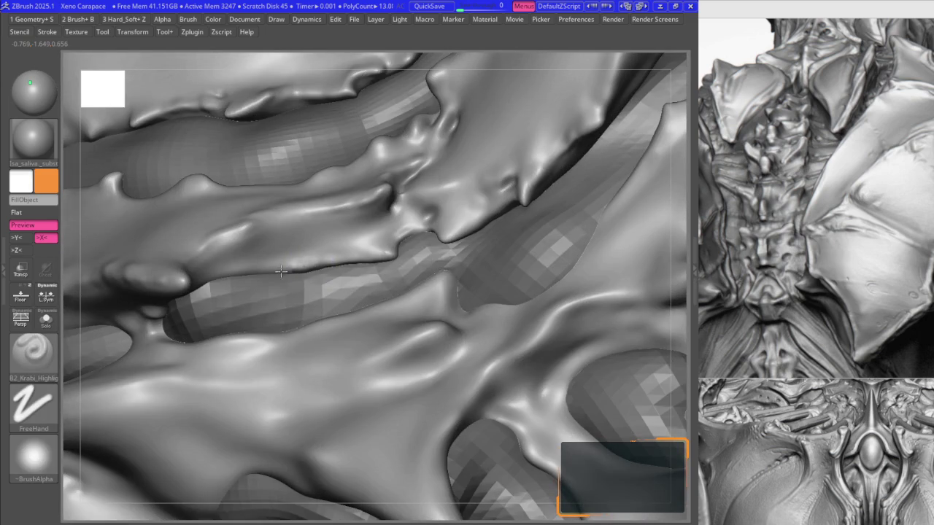
{"action": "key", "text": "b"}
{"action": "key", "text": "m"}
{"action": "key", "text": "v"}
{"action": "right_click_drag", "start_coordinate": [229, 279], "coordinate": [295, 283]}
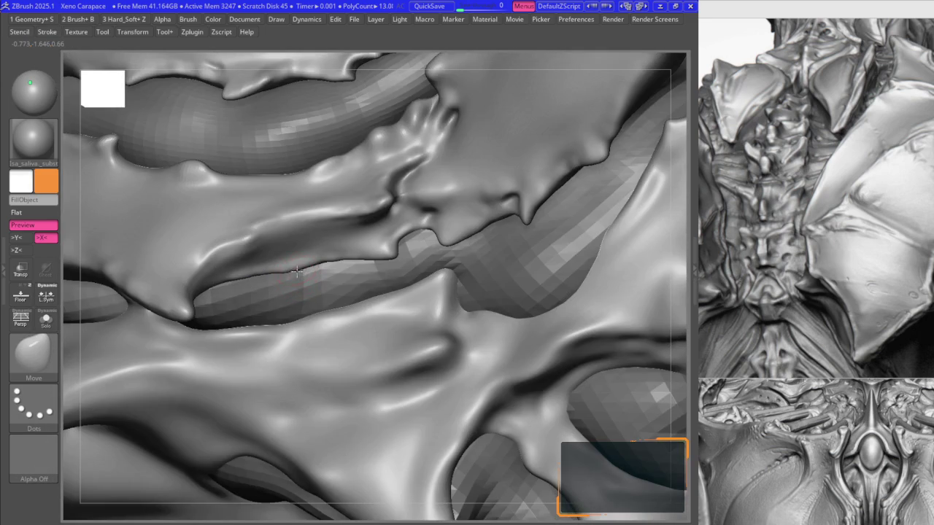
- Dip the overlapping plate lip at the crevice into a sharper pointed edge
{"action": "right_click_drag", "start_coordinate": [299, 274], "coordinate": [310, 272]}
{"action": "key", "text": "b"}
{"action": "key", "text": "k"}
{"action": "key", "text": "r"}
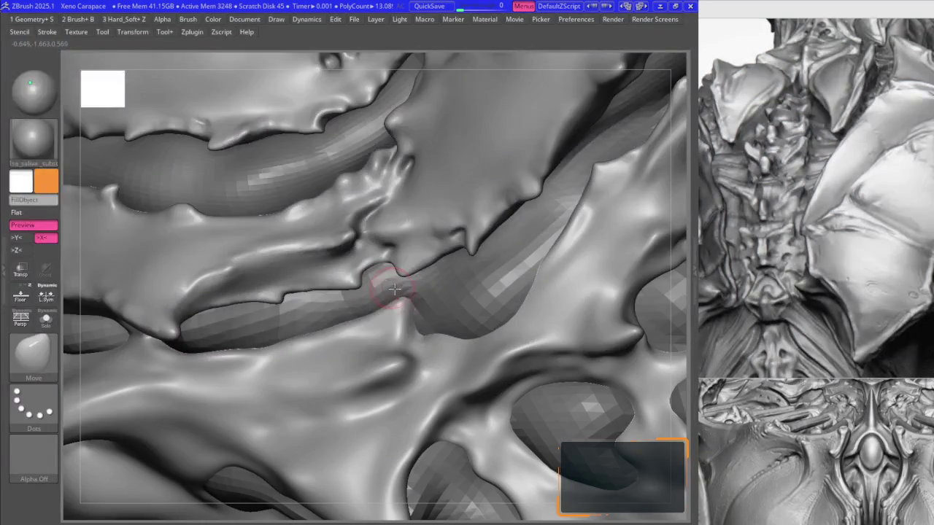
{"action": "key", "text": "b"}
{"action": "key", "text": "m"}
{"action": "key", "text": "v"}
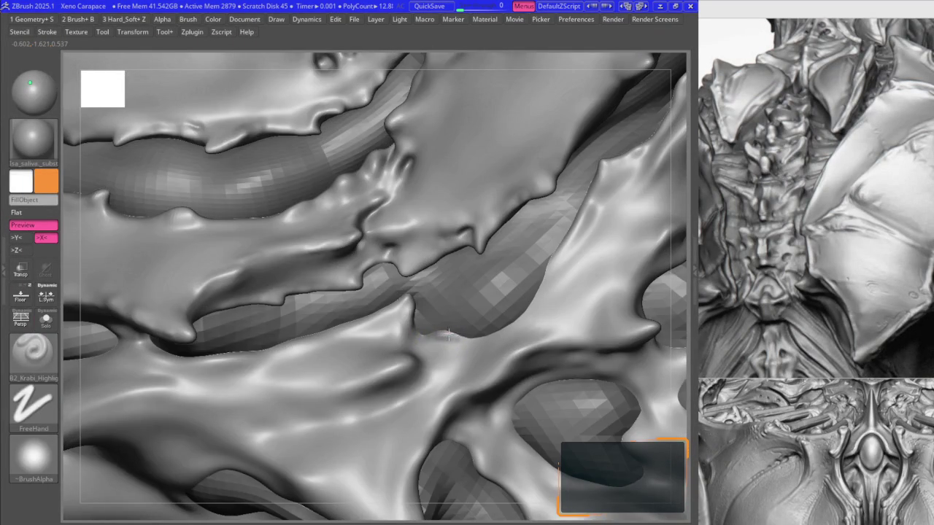
{"action": "mouse_move", "coordinate": [448, 335]}
{"action": "left_mouse_down", "text": "alt"}
{"action": "mouse_move", "coordinate": [355, 355]}
{"action": "mouse_move", "coordinate": [321, 398]}
{"action": "left_mouse_up", "text": "alt"}
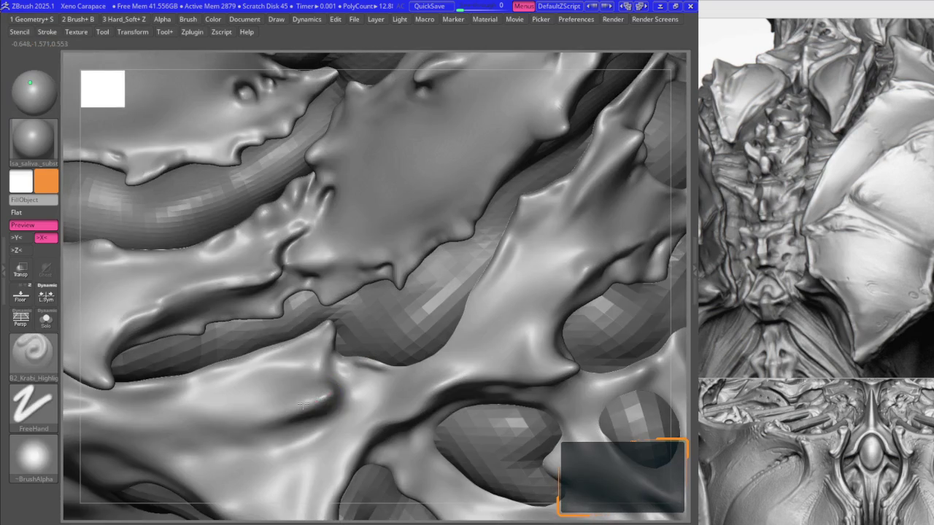
{"action": "key", "text": "b"}
{"action": "key", "text": "m"}
{"action": "key", "text": "v"}
{"action": "right_click_drag", "start_coordinate": [302, 406], "coordinate": [319, 343]}
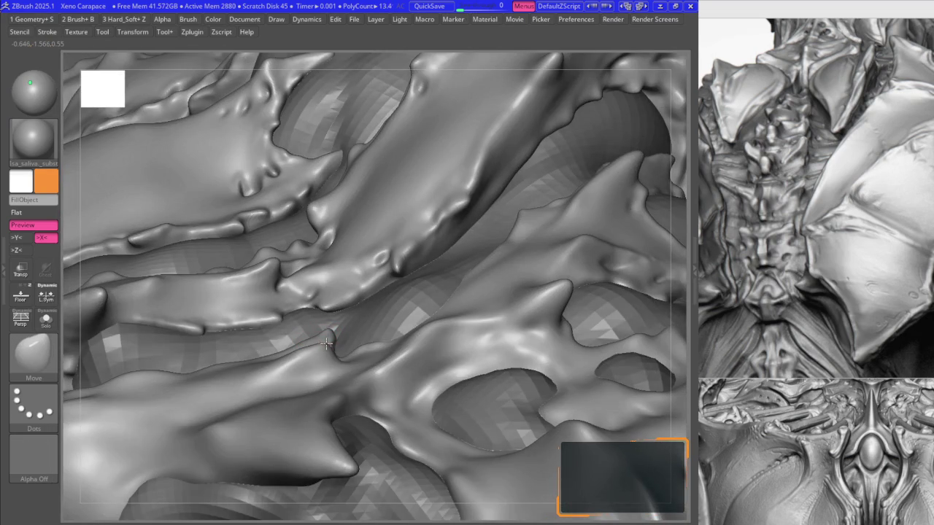
- Sculpt small ridges along the plate edge near the spike base
{"action": "mouse_move", "coordinate": [329, 346]}
{"action": "right_mouse_down"}
{"action": "mouse_move", "coordinate": [323, 396]}
{"action": "mouse_move", "coordinate": [355, 358]}
{"action": "mouse_move", "coordinate": [285, 369]}
{"action": "mouse_move", "coordinate": [274, 322]}
{"action": "right_mouse_up"}
{"action": "left_click_drag", "start_coordinate": [275, 322], "coordinate": [267, 334]}
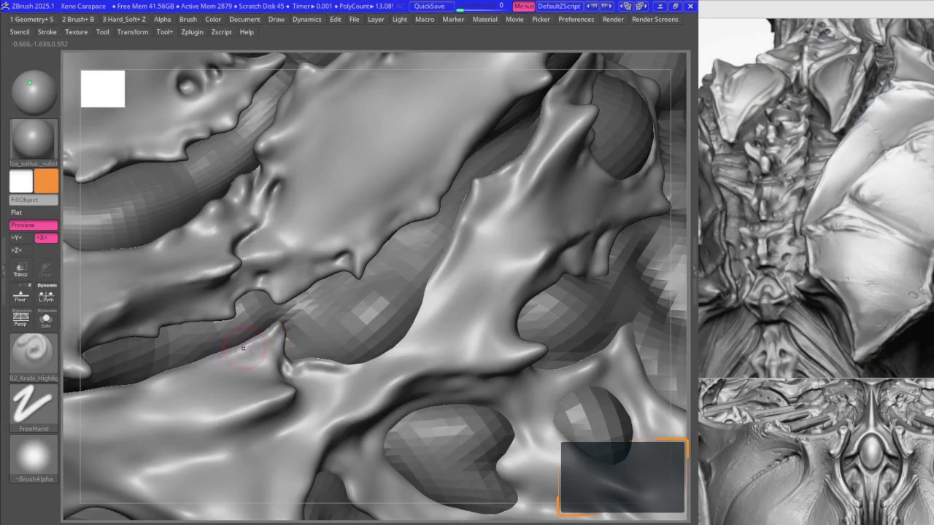
{"action": "right_click_drag", "start_coordinate": [243, 348], "coordinate": [260, 372]}
{"action": "left_click_drag", "start_coordinate": [262, 358], "coordinate": [256, 367]}
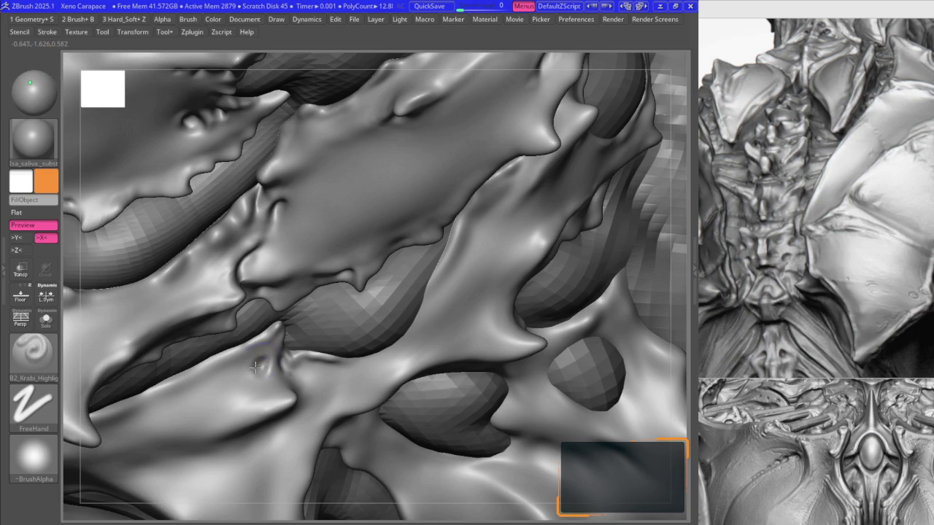
- Carve a DamStandard crease at the small spike's base and soften it with Smooth
{"action": "key", "text": "b"}
{"action": "key", "text": "d"}
{"action": "key", "text": "s"}
{"action": "right_click_drag", "start_coordinate": [386, 260], "coordinate": [264, 356]}
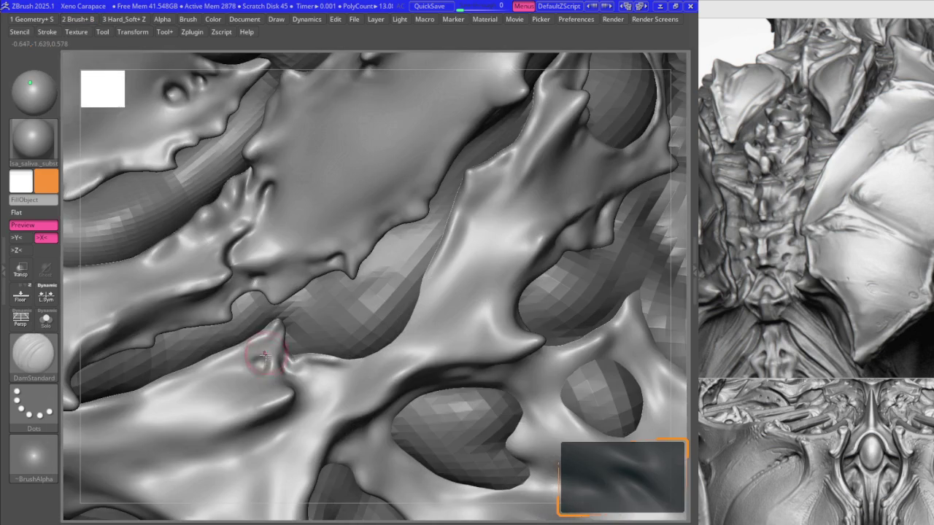
{"action": "key", "text": "b"}
{"action": "key", "text": "s"}
{"action": "key", "text": "m"}
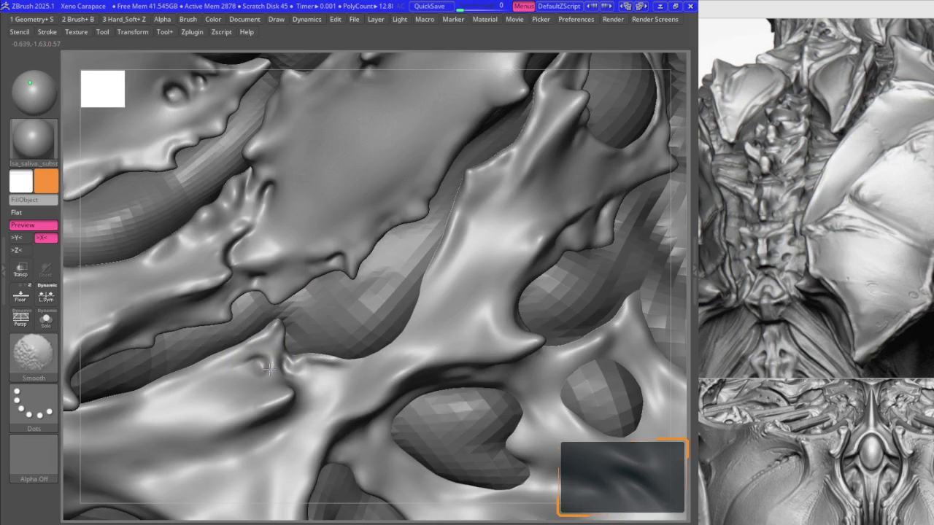
{"action": "key", "text": "b"}
{"action": "key", "text": "d"}
{"action": "key", "text": "s"}
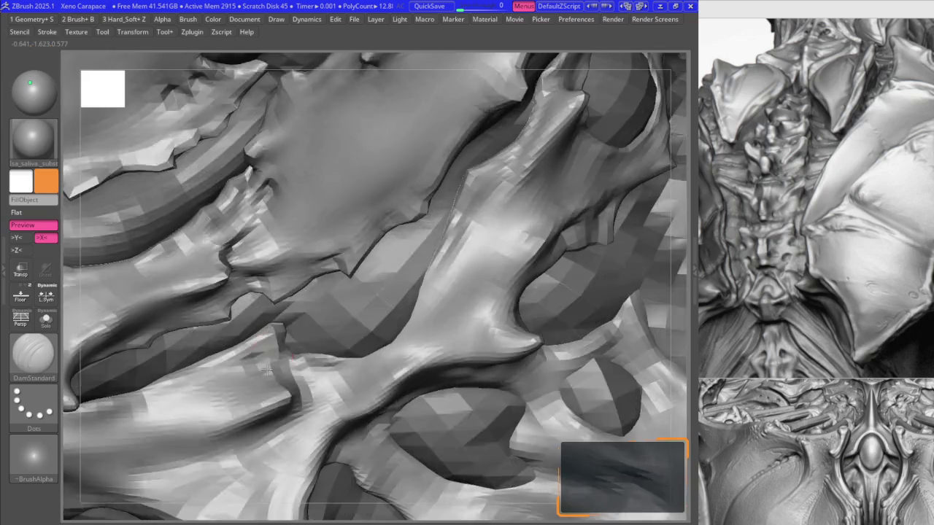
- Build up the small spike and pull a crease beside it with Move
{"action": "key", "text": "b"}
{"action": "right_click_drag", "start_coordinate": [263, 355], "coordinate": [275, 360]}
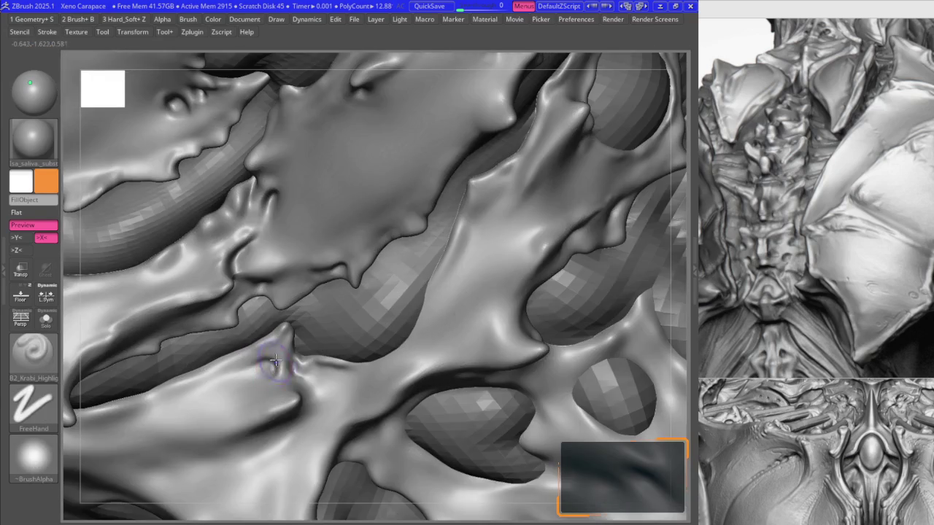
{"action": "left_click_drag", "start_coordinate": [278, 376], "coordinate": [252, 398]}
{"action": "key", "text": "b"}
{"action": "key", "text": "d"}
{"action": "key", "text": "s"}
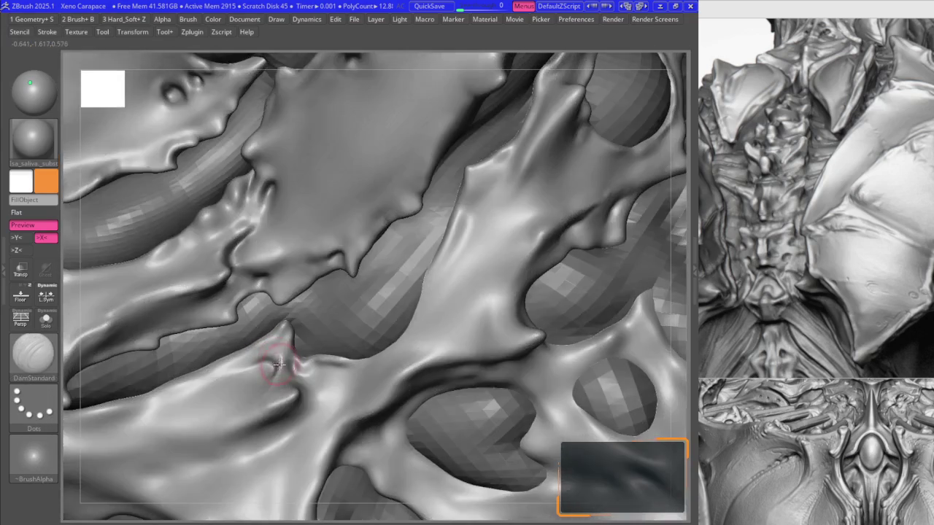
{"action": "key", "text": "b"}
{"action": "key", "text": "m"}
{"action": "key", "text": "v"}
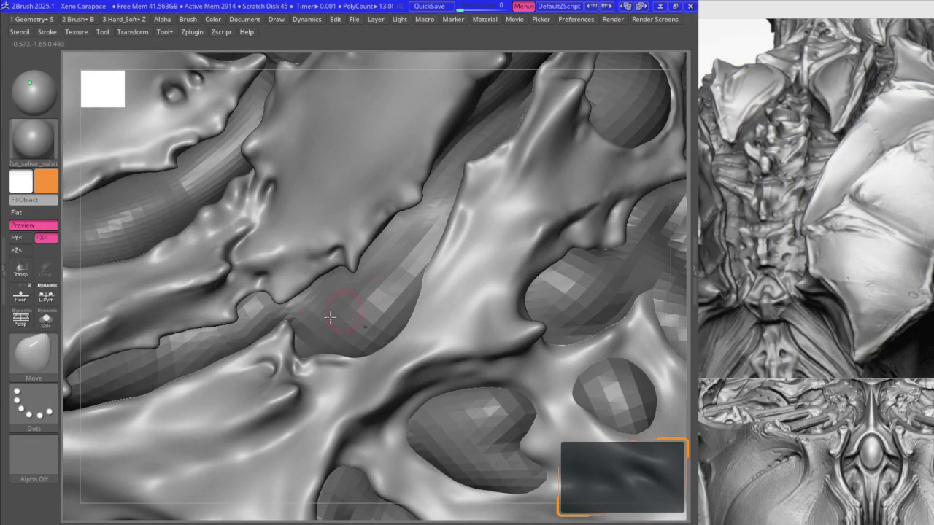
{"action": "left_click_drag", "start_coordinate": [281, 349], "coordinate": [351, 359], "text": "shift"}
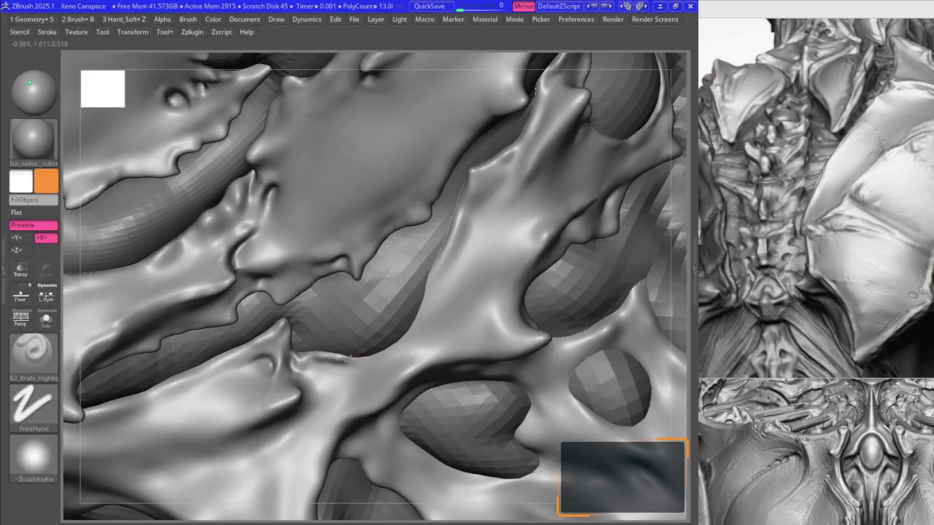
- Frame the whole carapace in view with F
{"action": "key", "text": "b"}
{"action": "key", "text": "k"}
{"action": "key", "text": "r"}
{"action": "mouse_move", "coordinate": [351, 359]}
{"action": "right_mouse_down"}
{"action": "mouse_move", "coordinate": [335, 364]}
{"action": "mouse_move", "coordinate": [359, 288]}
{"action": "mouse_move", "coordinate": [383, 301]}
{"action": "right_mouse_up"}
{"action": "key", "text": "b"}
{"action": "key", "text": "m"}
{"action": "key", "text": "v"}
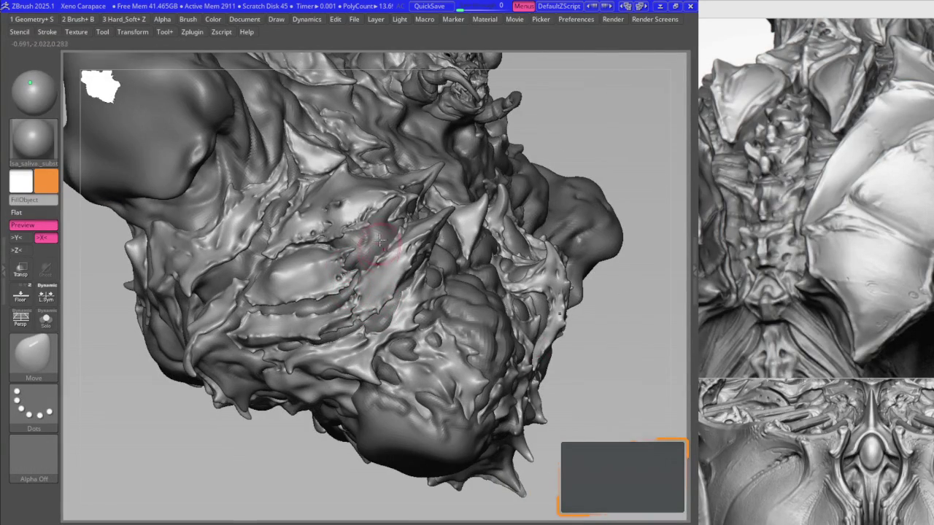
- Zoom in close and sculpt raised spiky detail along the chest plate ridge
{"action": "scroll", "coordinate": [926, 193], "scroll_direction": "down", "scroll_amount": 3}
{"action": "scroll", "coordinate": [923, 370], "scroll_direction": "up", "scroll_amount": 3}
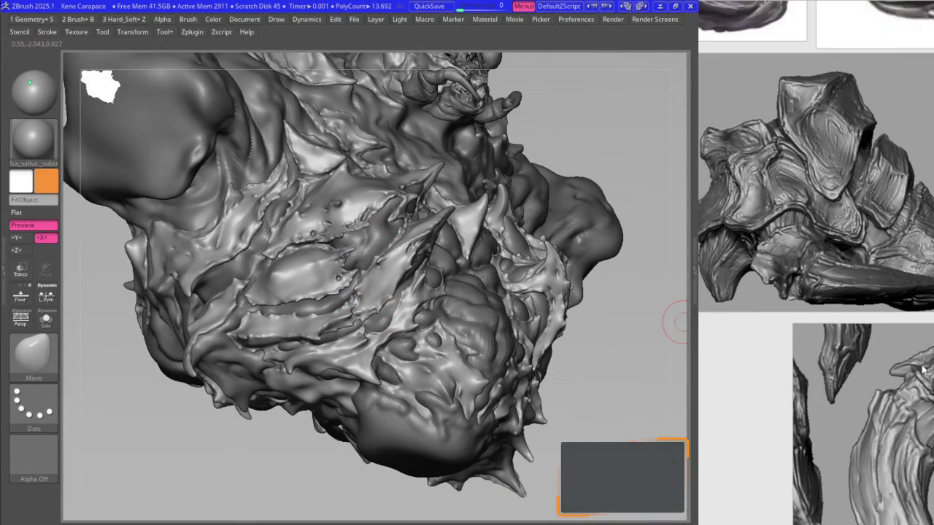
{"action": "scroll", "coordinate": [802, 334], "scroll_direction": "down", "scroll_amount": 3}
{"action": "scroll", "coordinate": [813, 371], "scroll_direction": "up", "scroll_amount": 2}
{"action": "scroll", "coordinate": [839, 392], "scroll_direction": "up", "scroll_amount": 2}
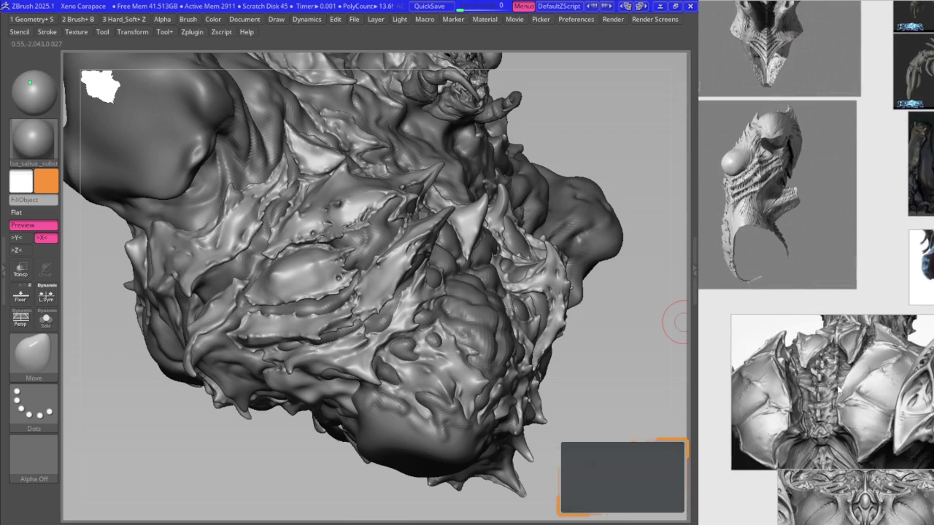
{"action": "mouse_move", "coordinate": [296, 301]}
{"action": "right_mouse_down"}
{"action": "mouse_move", "coordinate": [381, 273]}
{"action": "mouse_move", "coordinate": [363, 225]}
{"action": "right_mouse_up"}
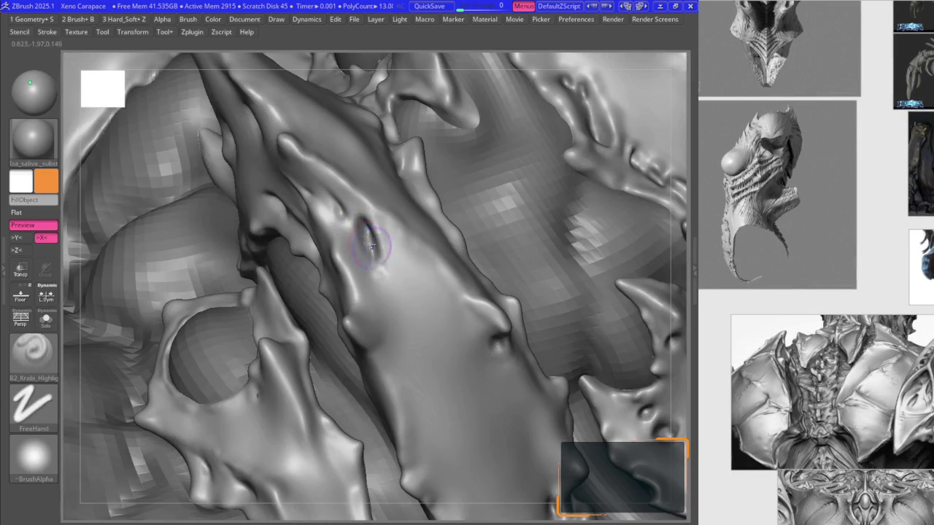
{"action": "left_click_drag", "start_coordinate": [372, 246], "coordinate": [355, 207]}
{"action": "mouse_move", "coordinate": [376, 223]}
{"action": "right_mouse_down"}
{"action": "mouse_move", "coordinate": [439, 297]}
{"action": "mouse_move", "coordinate": [470, 357]}
{"action": "mouse_move", "coordinate": [370, 418]}
{"action": "right_mouse_up"}
- Shape the plate edges, alternating the Move and B2_Krabi_Highlight brushes
{"action": "key", "text": "b"}
{"action": "key", "text": "m"}
{"action": "key", "text": "v"}
{"action": "key", "text": "1"}
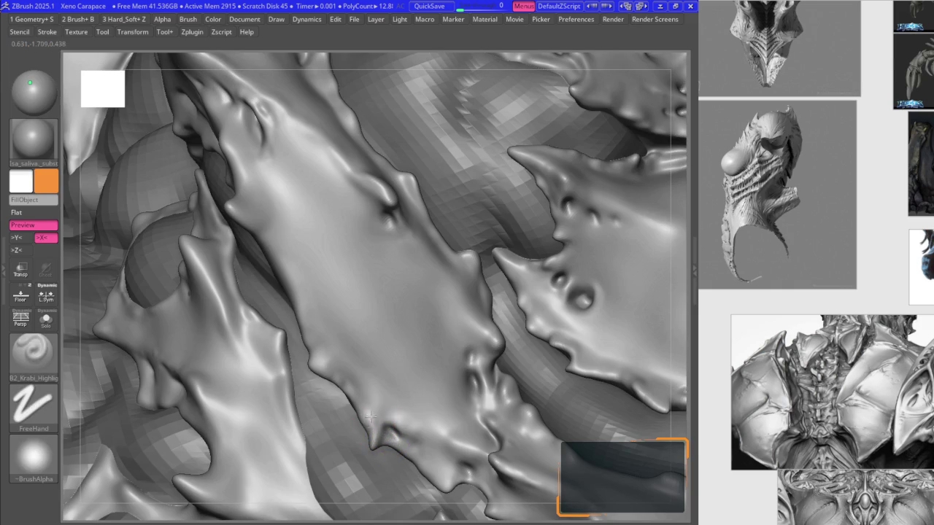
{"action": "key", "text": "b"}
{"action": "key", "text": "m"}
{"action": "key", "text": "v"}
{"action": "mouse_move", "coordinate": [340, 378]}
{"action": "right_mouse_down"}
{"action": "mouse_move", "coordinate": [344, 329]}
{"action": "mouse_move", "coordinate": [319, 388]}
{"action": "right_mouse_up"}
{"action": "key", "text": "1"}
{"action": "mouse_move", "coordinate": [337, 433]}
{"action": "right_mouse_down"}
{"action": "mouse_move", "coordinate": [308, 333]}
{"action": "mouse_move", "coordinate": [292, 358]}
{"action": "mouse_move", "coordinate": [302, 323]}
{"action": "right_mouse_up"}
- Pull the chest plates with the Move brush and inspect the chest in the magnified tutorial view
{"action": "key", "text": "b"}
{"action": "key", "text": "m"}
{"action": "key", "text": "v"}
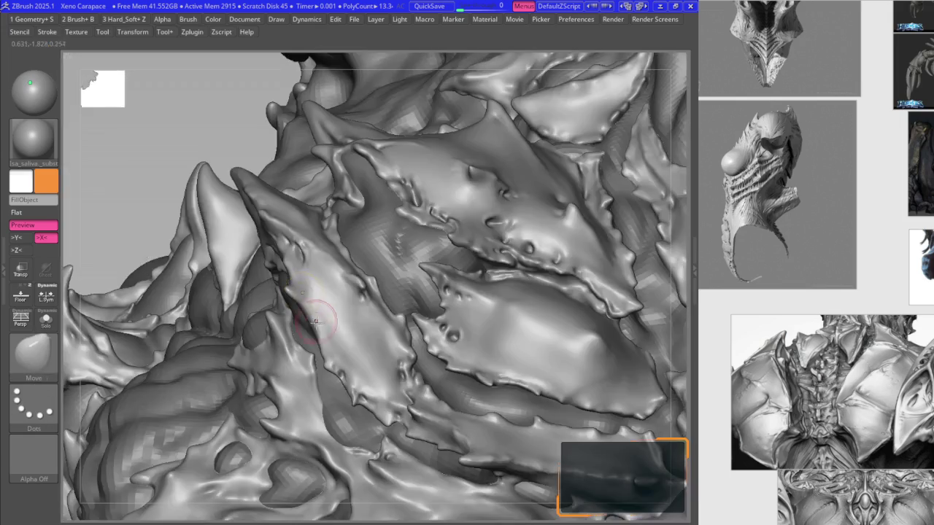
{"action": "mouse_move", "coordinate": [358, 323]}
{"action": "right_mouse_down"}
{"action": "mouse_move", "coordinate": [372, 332]}
{"action": "mouse_move", "coordinate": [371, 293]}
{"action": "mouse_move", "coordinate": [409, 290]}
{"action": "right_mouse_up"}
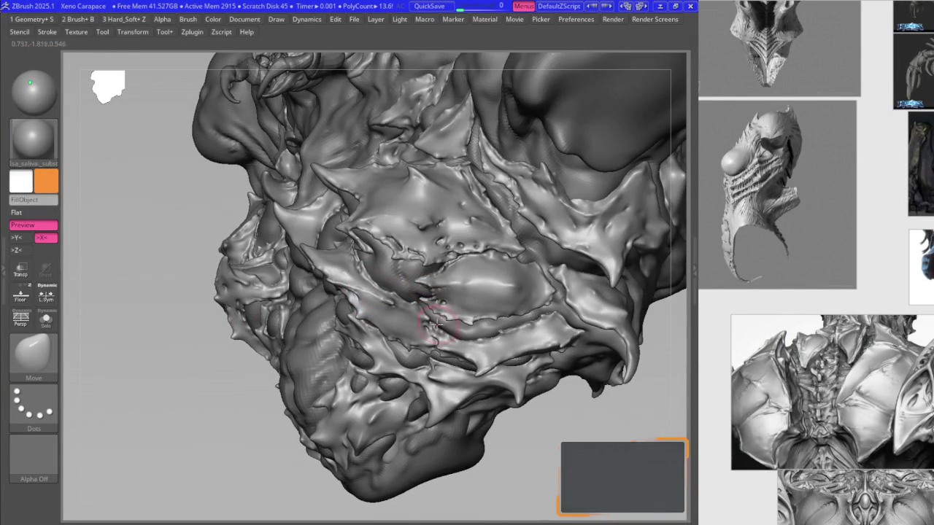
{"action": "key", "text": "shift+t"}
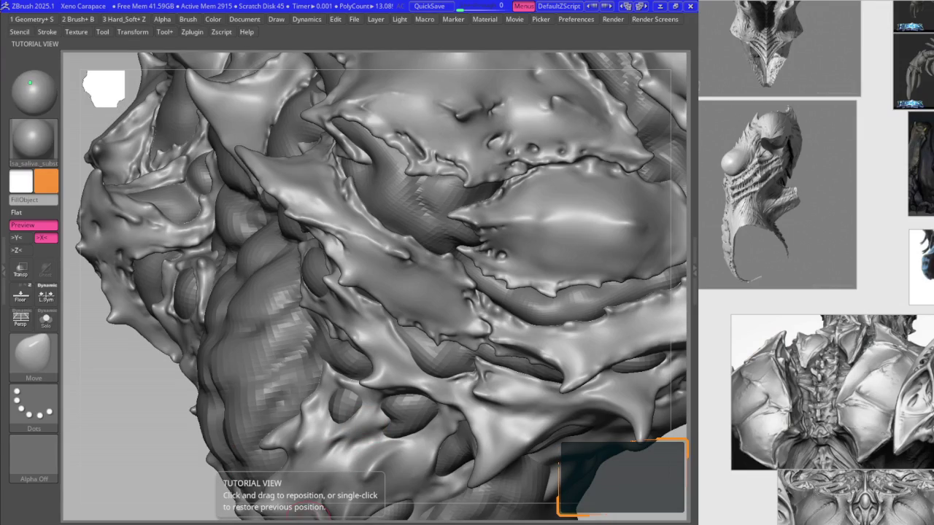
{"action": "key", "text": "b"}
{"action": "scroll", "coordinate": [408, 339], "scroll_direction": "up", "scroll_amount": 3}
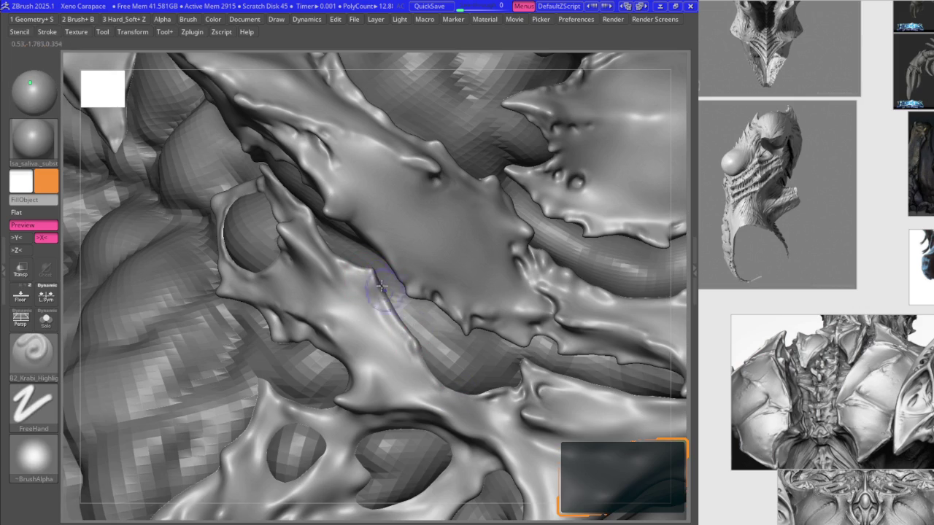
- Refine the forms around the plate opening with the Move and B2_Krabi_Highlight brushes
{"action": "key", "text": "b"}
{"action": "key", "text": "m"}
{"action": "key", "text": "v"}
{"action": "right_click_drag", "start_coordinate": [381, 286], "coordinate": [362, 268]}
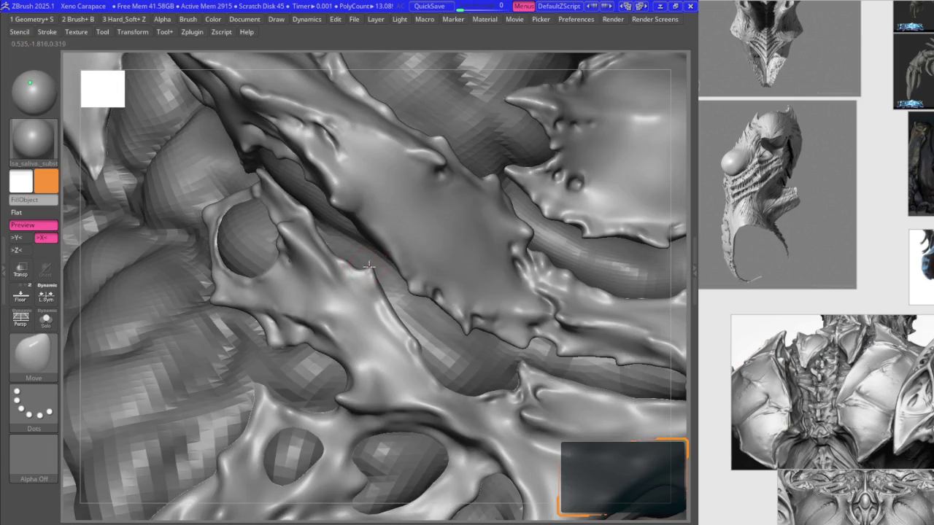
{"action": "key", "text": "b"}
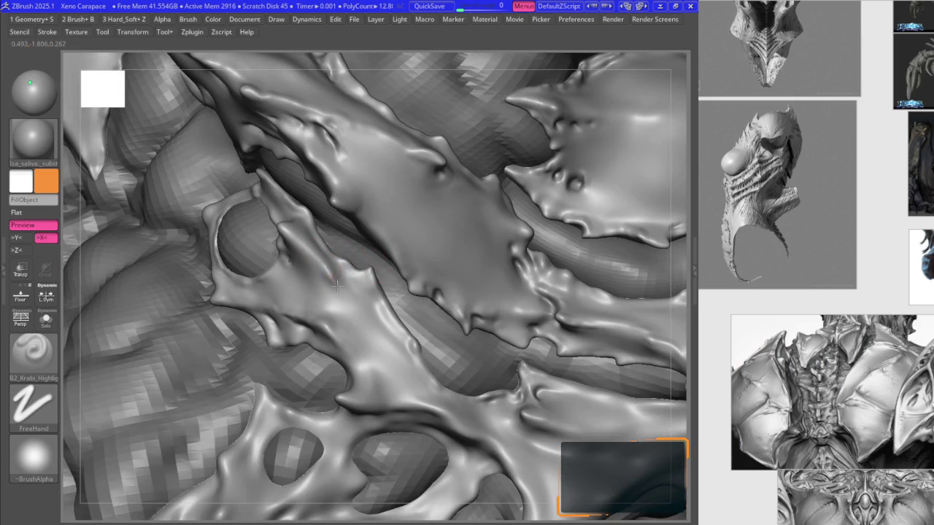
{"action": "key", "text": "b"}
{"action": "key", "text": "m"}
{"action": "key", "text": "v"}
{"action": "mouse_move", "coordinate": [350, 306]}
{"action": "right_mouse_down"}
{"action": "mouse_move", "coordinate": [294, 228]}
{"action": "mouse_move", "coordinate": [264, 210]}
{"action": "mouse_move", "coordinate": [277, 269]}
{"action": "right_mouse_up"}
{"action": "key", "text": "b"}
{"action": "key", "text": "b"}
{"action": "key", "text": "m"}
{"action": "key", "text": "v"}
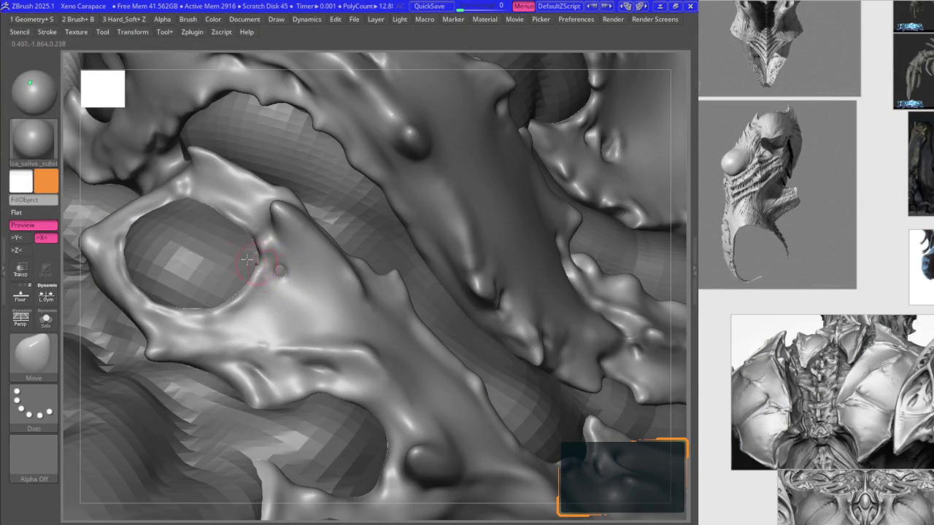
- Switch from the Extract4 plate subtool to the Merged_TPose30_Skin_ZSphere1_38 body
{"action": "left_click", "coordinate": [278, 268], "text": "alt"}
{"action": "key", "text": "space"}
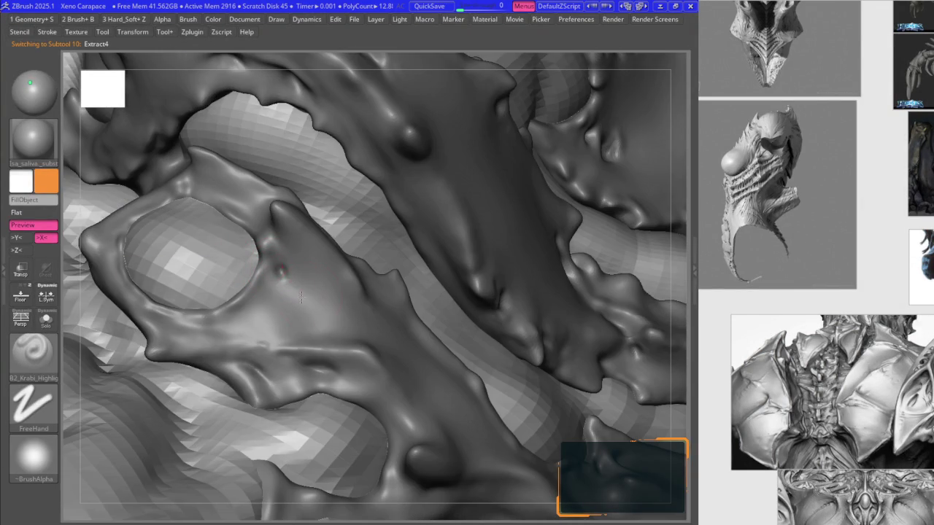
{"action": "key", "text": "b"}
{"action": "key", "text": "m"}
{"action": "key", "text": "v"}
{"action": "left_click", "coordinate": [299, 258], "text": "alt"}
{"action": "key", "text": "space"}
{"action": "key", "text": "space"}
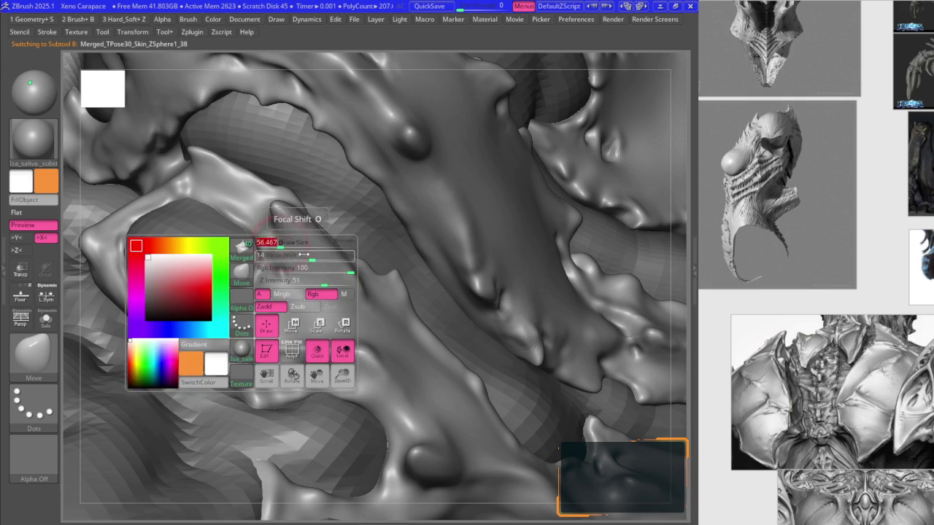
{"action": "key", "text": "ctrl"}
{"action": "key", "text": "ctrl"}
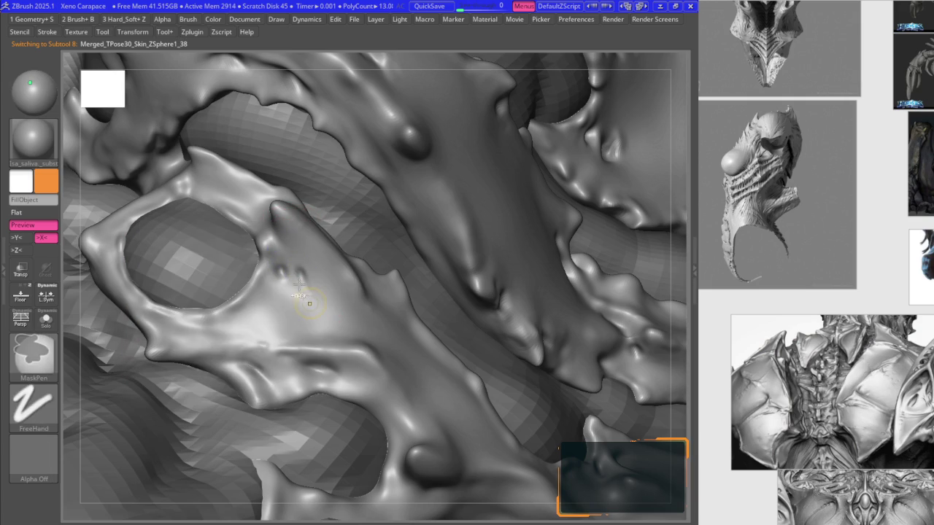
{"action": "key", "text": "space"}
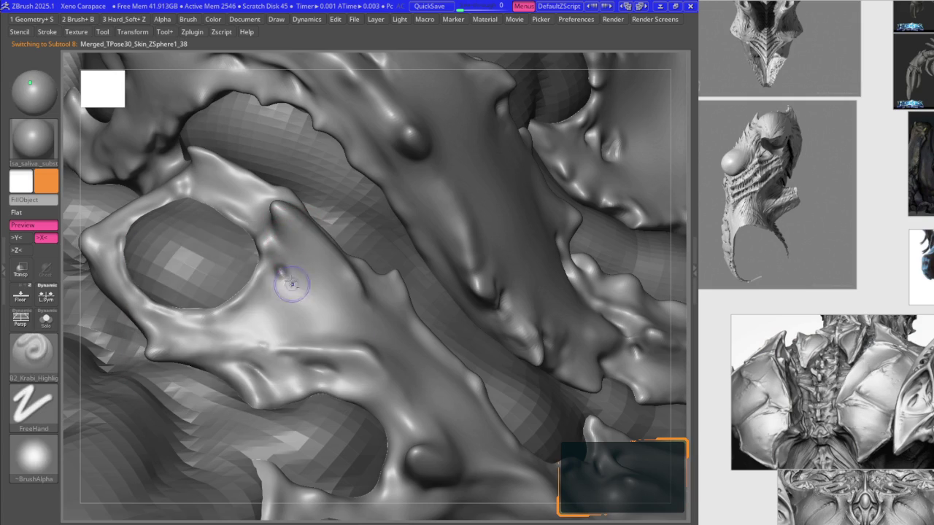
{"action": "key", "text": "shift"}
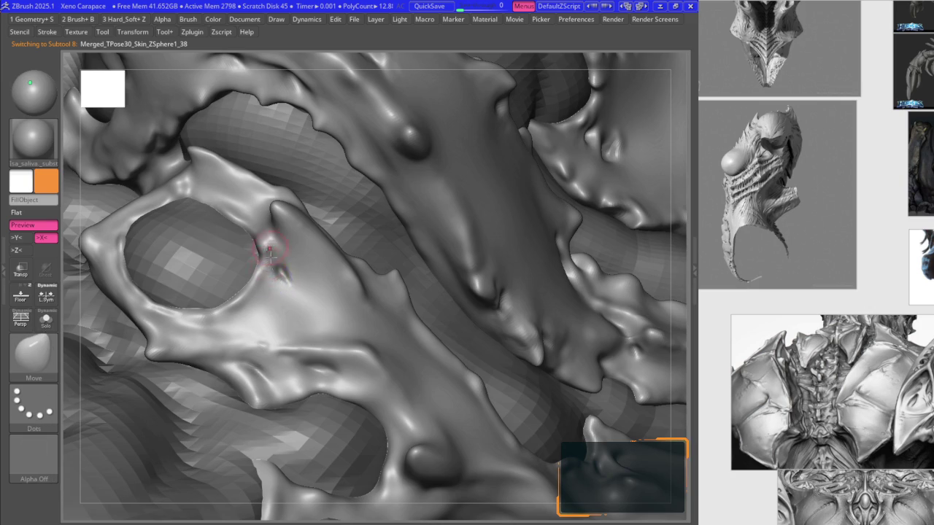
- Smooth around the plate hole, then return to the Move brush
{"action": "right_click_drag", "start_coordinate": [269, 251], "coordinate": [264, 252]}
{"action": "key", "text": "space"}
{"action": "key", "text": "shift"}
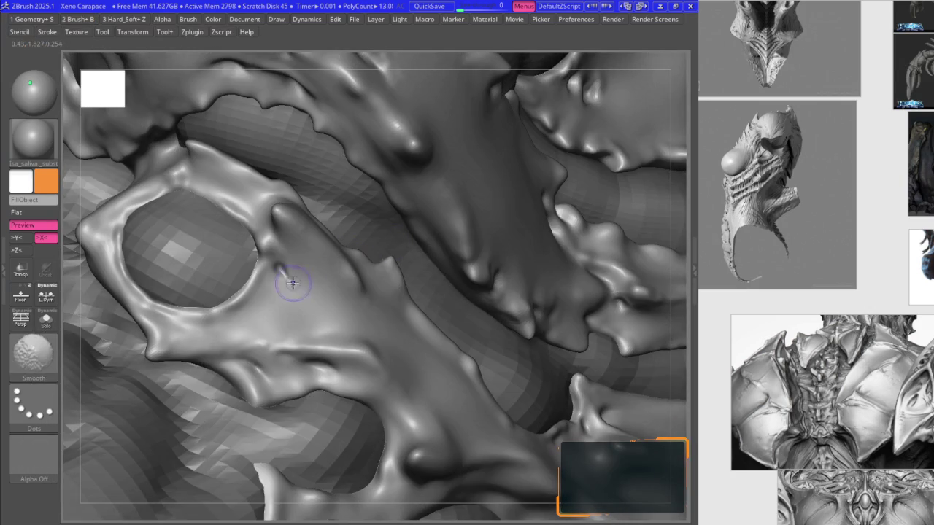
{"action": "key", "text": "b"}
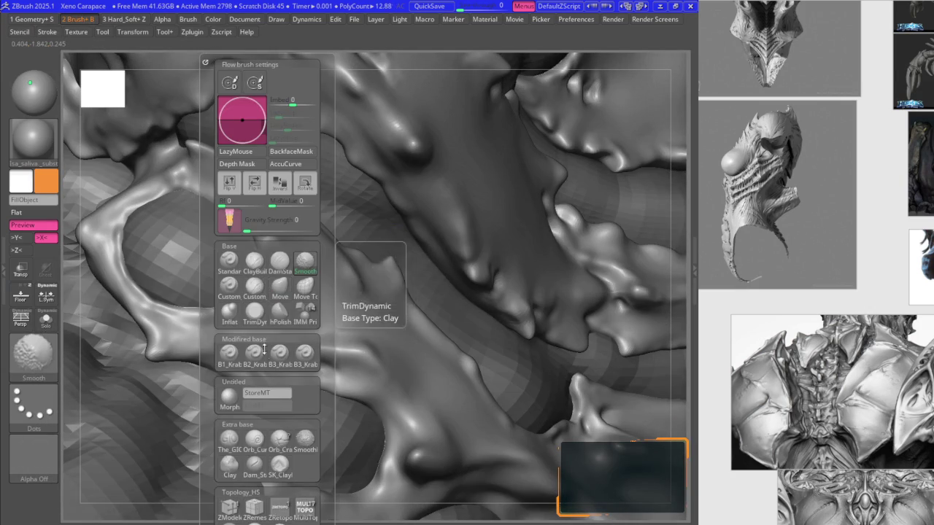
{"action": "key", "text": "Escape"}
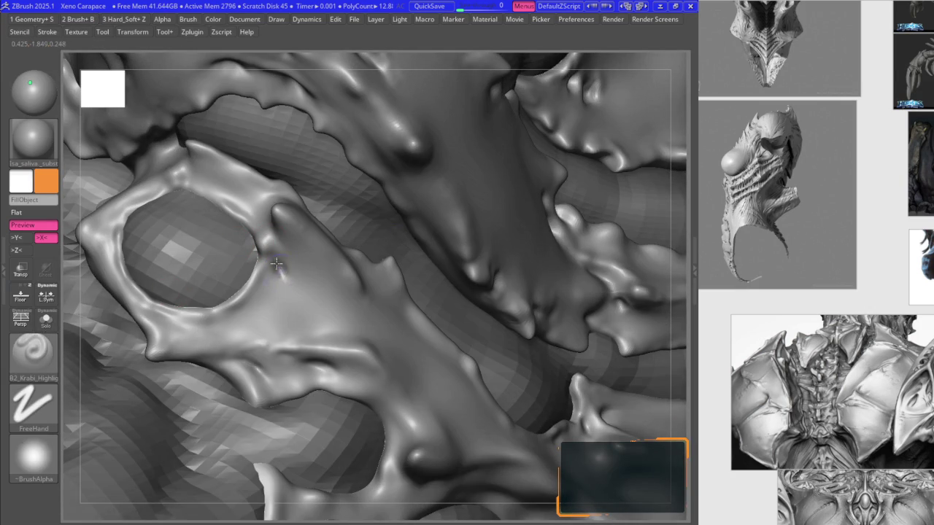
{"action": "mouse_move", "coordinate": [279, 271]}
{"action": "right_mouse_down"}
{"action": "mouse_move", "coordinate": [256, 243]}
{"action": "mouse_move", "coordinate": [250, 208]}
{"action": "right_mouse_up"}
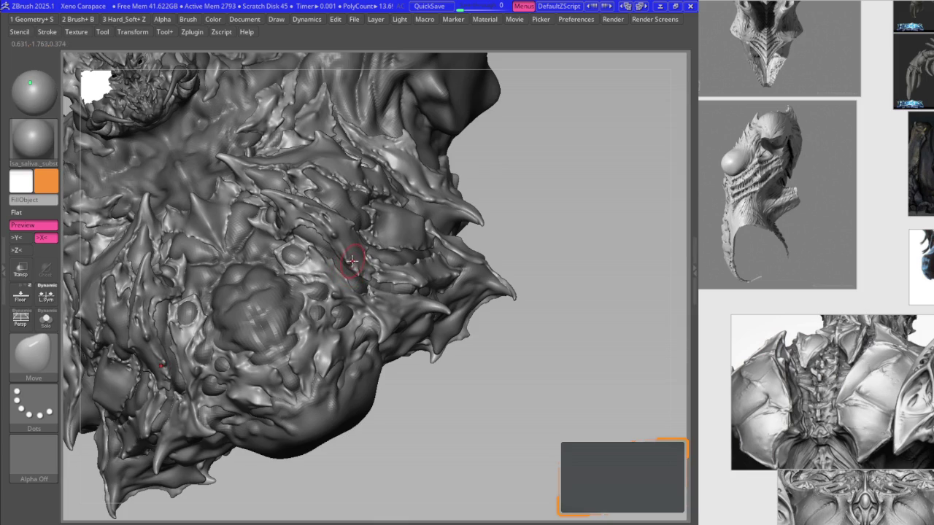
- Zoom onto the large central chest plate and switch to the DamStandard brush
{"action": "mouse_move", "coordinate": [373, 220]}
{"action": "right_mouse_down"}
{"action": "mouse_move", "coordinate": [329, 214]}
{"action": "mouse_move", "coordinate": [358, 214]}
{"action": "mouse_move", "coordinate": [352, 262]}
{"action": "mouse_move", "coordinate": [432, 252]}
{"action": "mouse_move", "coordinate": [373, 226]}
{"action": "mouse_move", "coordinate": [448, 396]}
{"action": "mouse_move", "coordinate": [356, 320]}
{"action": "right_mouse_up"}
{"action": "mouse_move", "coordinate": [385, 241]}
{"action": "right_mouse_down", "text": "ctrl"}
{"action": "mouse_move", "coordinate": [390, 252]}
{"action": "mouse_move", "coordinate": [344, 202]}
{"action": "mouse_move", "coordinate": [412, 228]}
{"action": "right_mouse_up", "text": "ctrl"}
{"action": "key", "text": "b"}
{"action": "key", "text": "m"}
{"action": "key", "text": "v"}
{"action": "key", "text": "b"}
{"action": "key", "text": "d"}
{"action": "key", "text": "s"}
{"action": "right_click", "coordinate": [405, 227]}
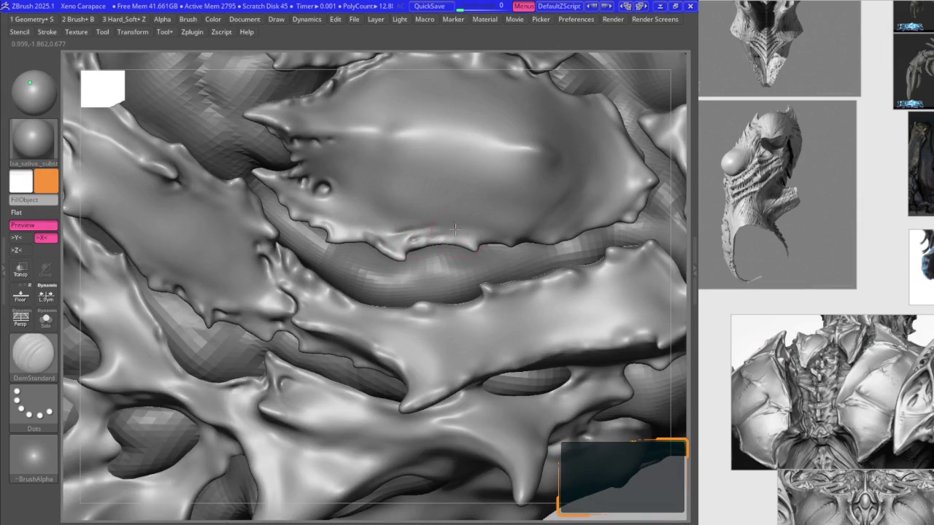
- Smooth the plate's lower edge, then zoom out and pan the reference board
{"action": "key", "text": "space"}
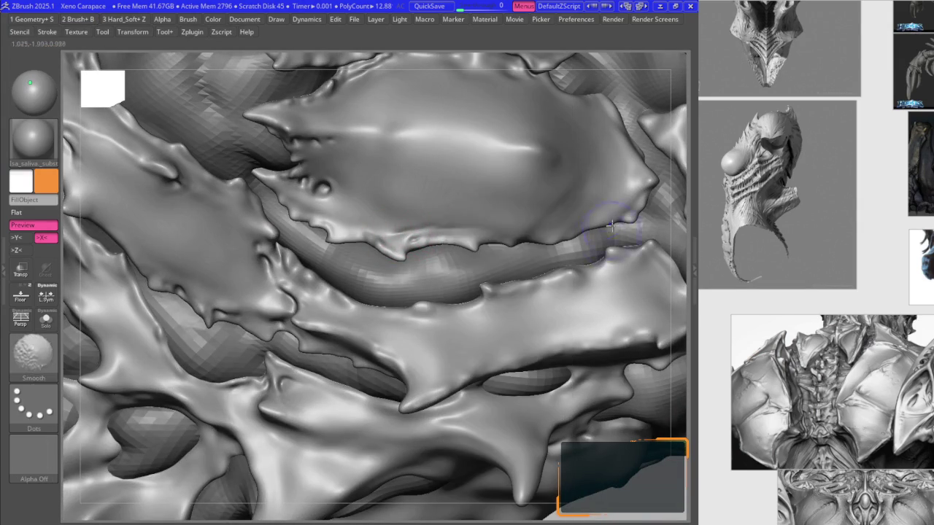
{"action": "key", "text": "shift"}
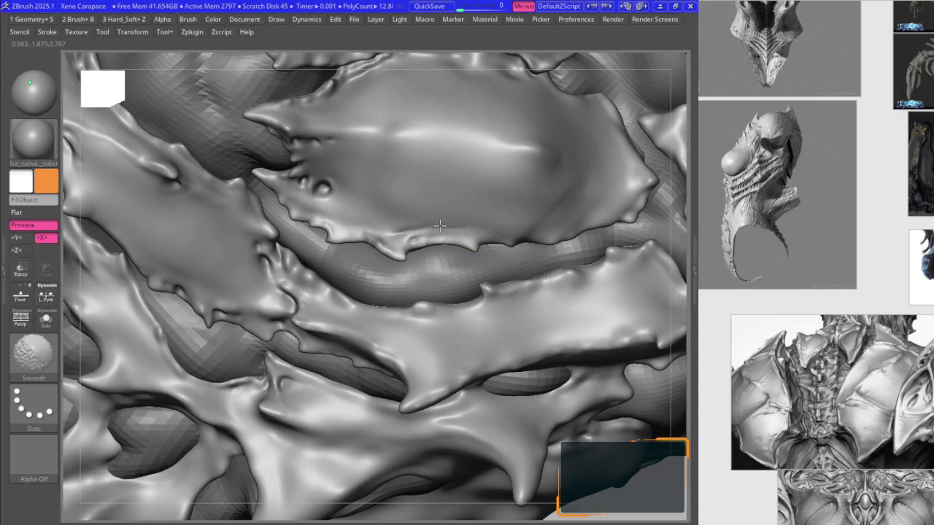
{"action": "mouse_move", "coordinate": [394, 228]}
{"action": "right_mouse_down"}
{"action": "mouse_move", "coordinate": [378, 233]}
{"action": "mouse_move", "coordinate": [328, 217]}
{"action": "right_mouse_up"}
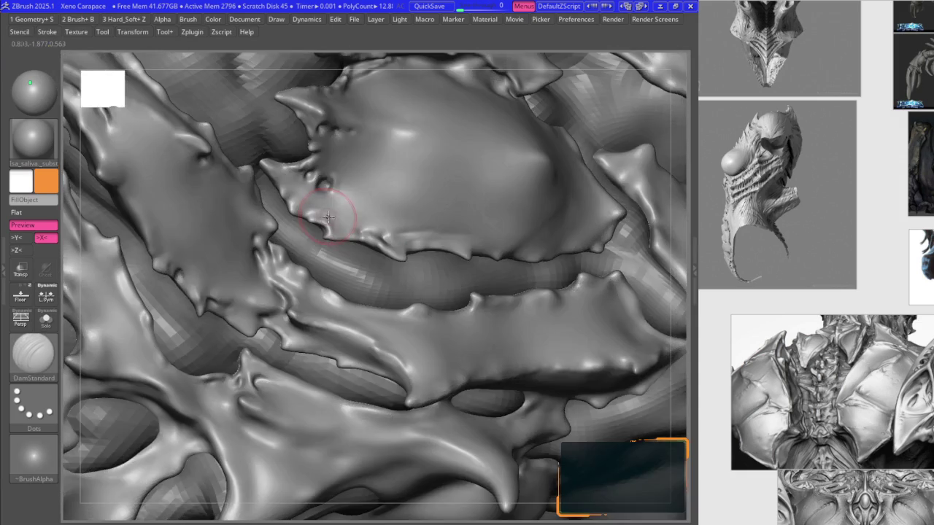
{"action": "key", "text": "space"}
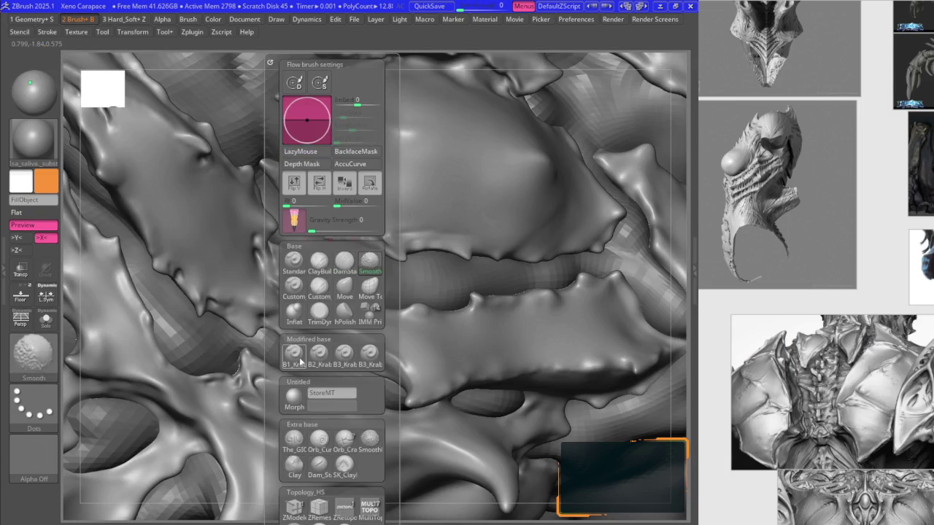
{"action": "right_click_drag", "start_coordinate": [311, 217], "coordinate": [453, 172]}
{"action": "key", "text": "1"}
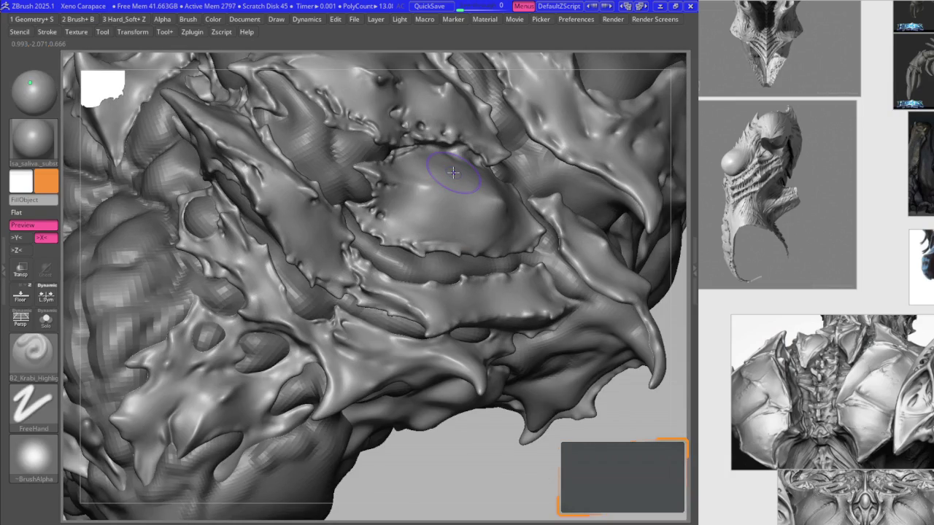
{"action": "key", "text": "1"}
{"action": "right_click_drag", "start_coordinate": [765, 365], "coordinate": [733, 156]}
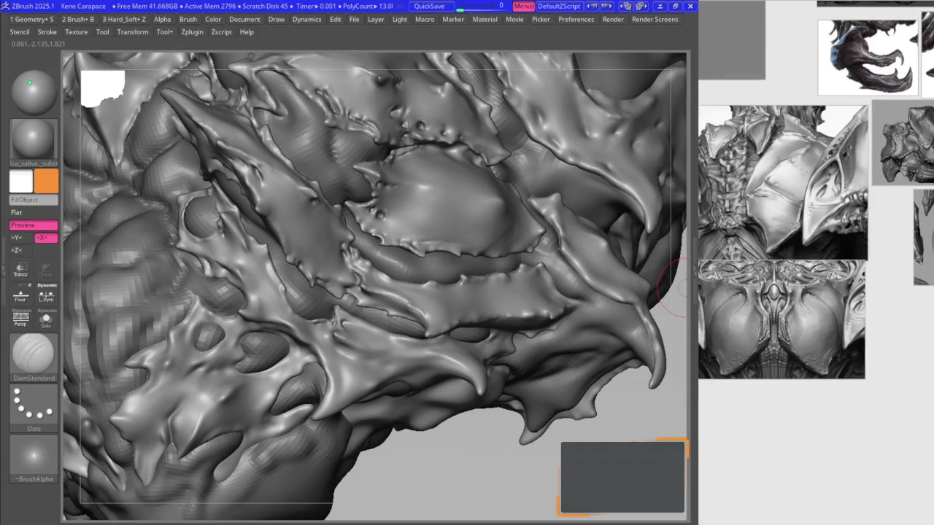
- Zoom into the chest reference images, zoom out on the model, and select the Move brush
{"action": "right_click_drag", "start_coordinate": [792, 226], "coordinate": [846, 211]}
{"action": "scroll", "coordinate": [846, 212], "scroll_direction": "up", "scroll_amount": 2}
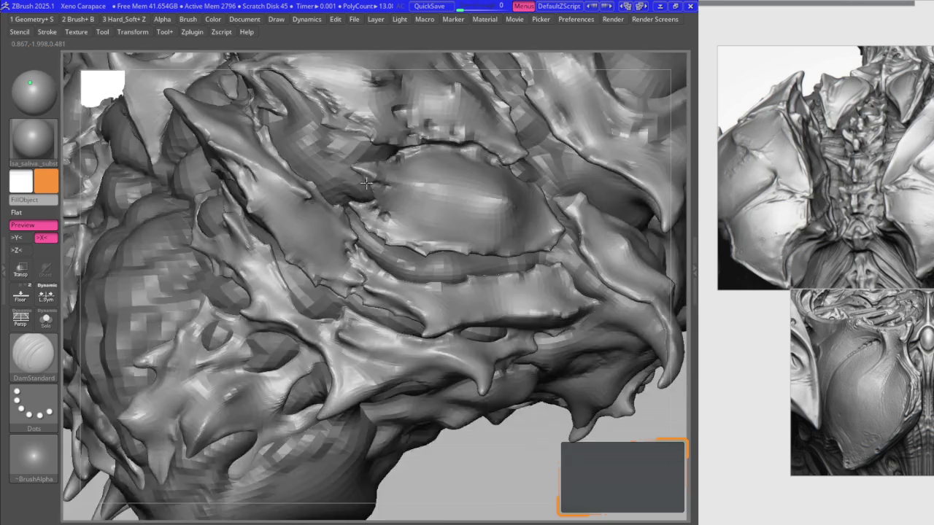
{"action": "mouse_move", "coordinate": [380, 193]}
{"action": "right_mouse_down", "text": "ctrl"}
{"action": "mouse_move", "coordinate": [447, 180]}
{"action": "mouse_move", "coordinate": [438, 208]}
{"action": "right_mouse_up", "text": "ctrl"}
{"action": "key", "text": "space"}
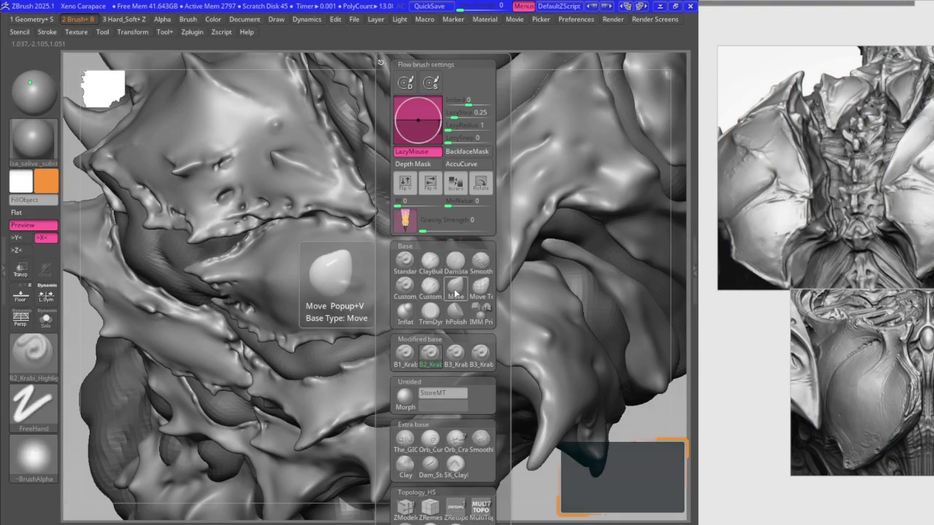
{"action": "left_click", "coordinate": [449, 305]}
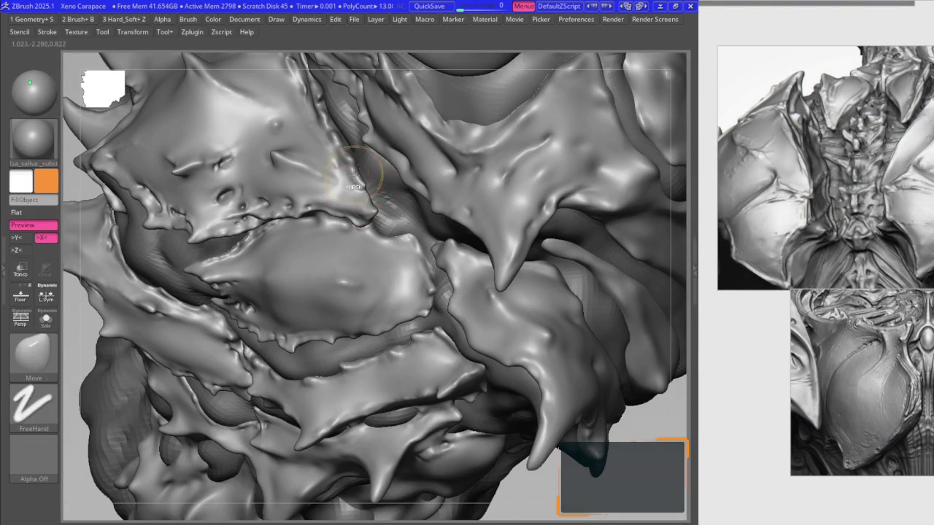
{"action": "key", "text": "space"}
{"action": "key", "text": "1"}
- Reshape and smooth the crease between the two chest plates
{"action": "mouse_move", "coordinate": [308, 124]}
{"action": "right_mouse_down"}
{"action": "mouse_move", "coordinate": [314, 136]}
{"action": "mouse_move", "coordinate": [248, 228]}
{"action": "right_mouse_up"}
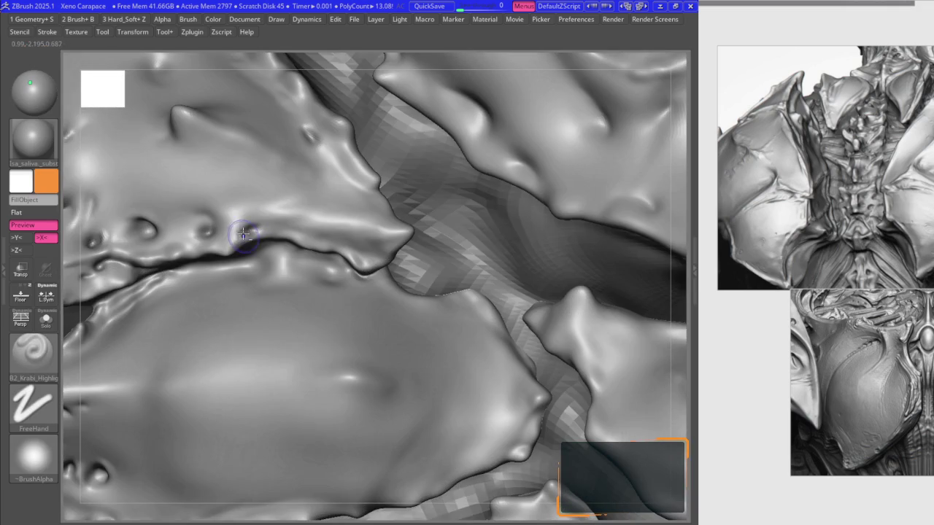
{"action": "left_click_drag", "start_coordinate": [243, 233], "coordinate": [201, 225]}
{"action": "key", "text": "shift"}
{"action": "key", "text": "space"}
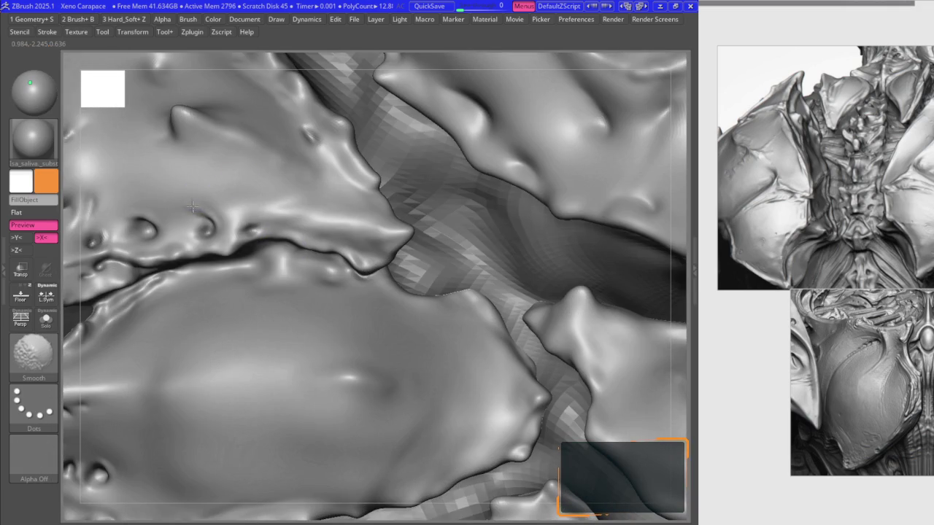
{"action": "key", "text": "b"}
{"action": "key", "text": "m"}
{"action": "key", "text": "v"}
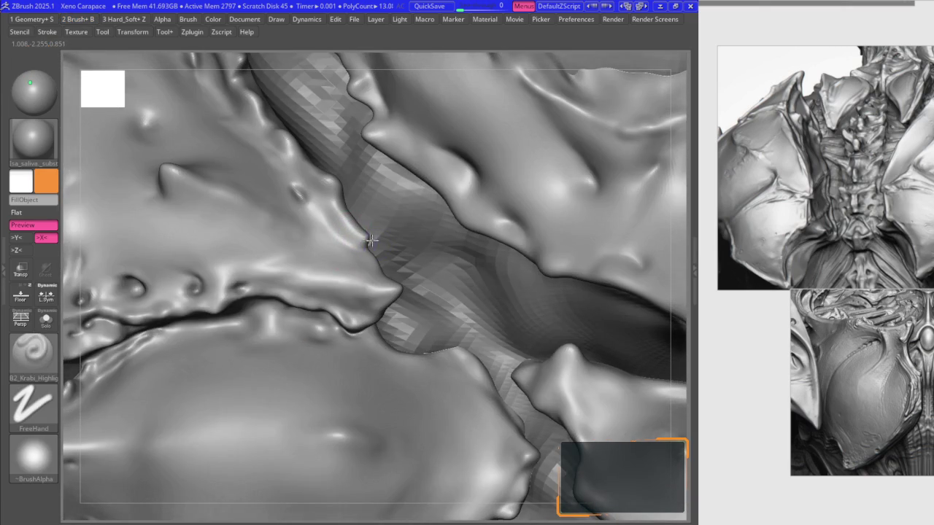
{"action": "mouse_move", "coordinate": [368, 252]}
{"action": "right_mouse_down"}
{"action": "mouse_move", "coordinate": [366, 284]}
{"action": "mouse_move", "coordinate": [328, 239]}
{"action": "right_mouse_up"}
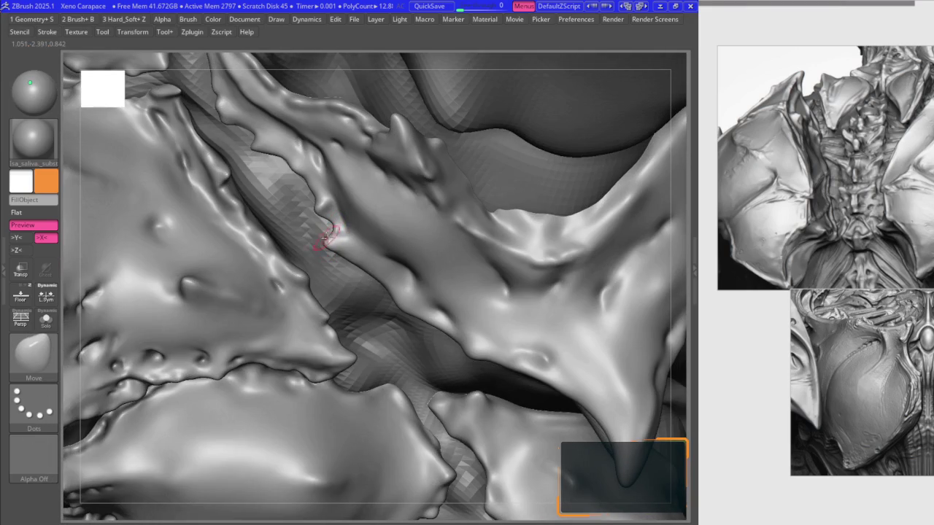
{"action": "mouse_move", "coordinate": [326, 245]}
{"action": "right_mouse_down"}
{"action": "mouse_move", "coordinate": [339, 205]}
{"action": "mouse_move", "coordinate": [320, 210]}
{"action": "right_mouse_up"}
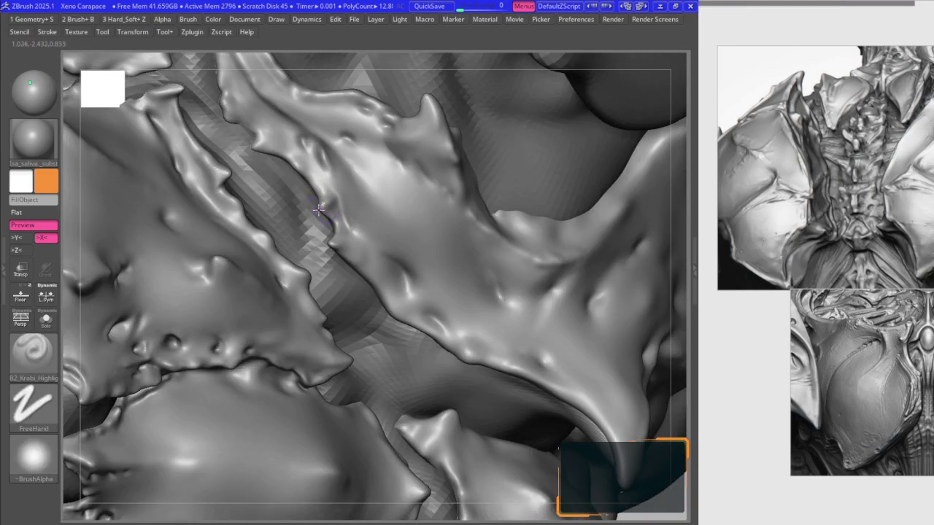
- Pull spikes along the plate edges, alternating the Move and B2_Krabi_Highlight brushes
{"action": "key", "text": "b"}
{"action": "key", "text": "m"}
{"action": "key", "text": "v"}
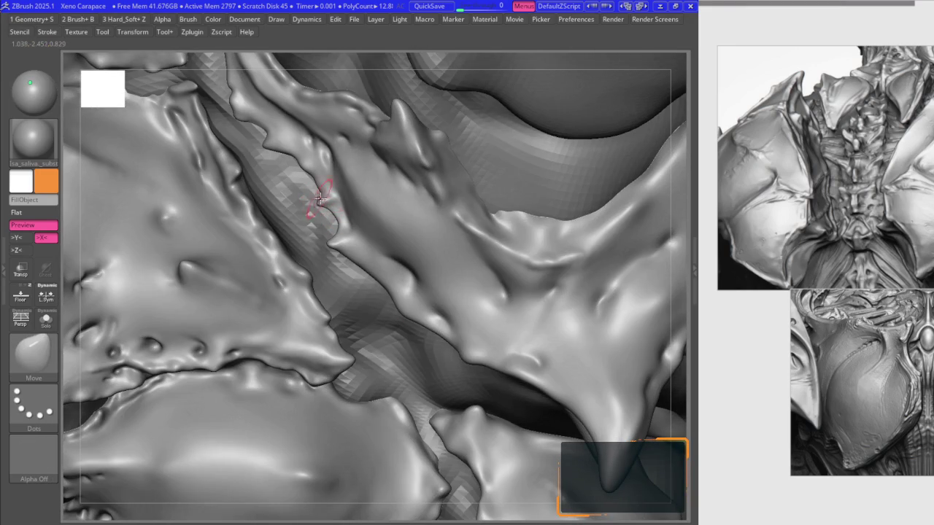
{"action": "key", "text": "1"}
{"action": "key", "text": "b"}
{"action": "key", "text": "m"}
{"action": "key", "text": "v"}
{"action": "right_click_drag", "start_coordinate": [272, 146], "coordinate": [260, 139]}
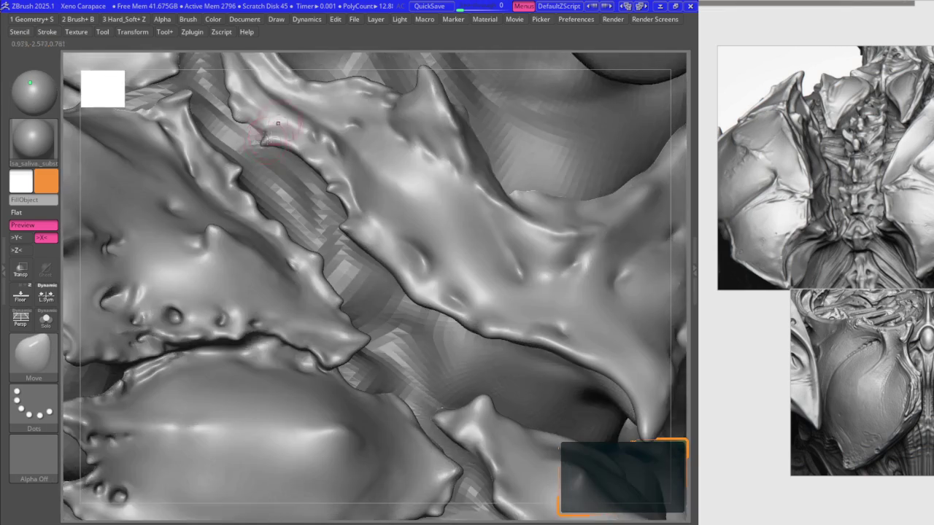
{"action": "key", "text": "space"}
{"action": "mouse_move", "coordinate": [323, 142]}
{"action": "right_mouse_down"}
{"action": "mouse_move", "coordinate": [327, 151]}
{"action": "mouse_move", "coordinate": [394, 143]}
{"action": "right_mouse_up"}
- Drop two subdivision levels for broad Move shaping, then return to full resolution for ridge detail
{"action": "key", "text": "b"}
{"action": "key", "text": "k"}
{"action": "key", "text": "r"}
{"action": "key", "text": "b"}
{"action": "key", "text": "m"}
{"action": "key", "text": "v"}
{"action": "key", "text": "shift+d"}
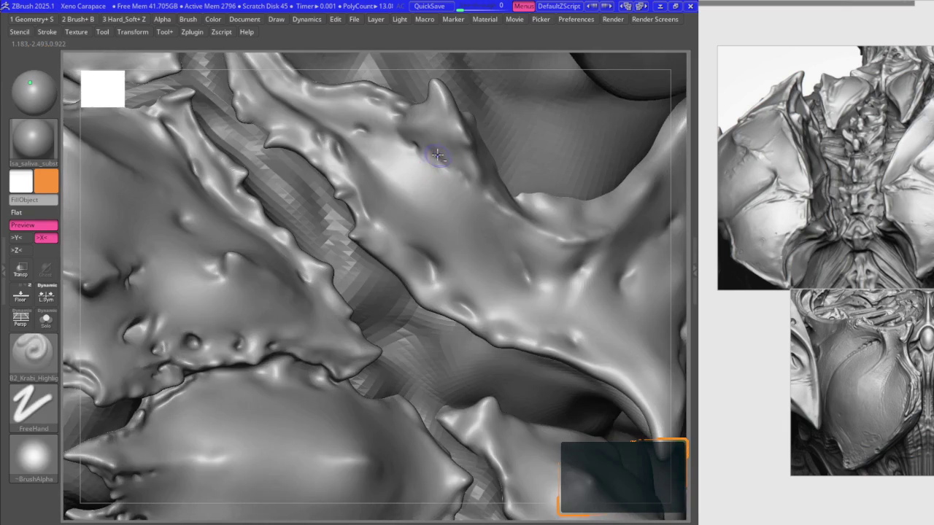
{"action": "key", "text": "shift+d"}
{"action": "key", "text": "d"}
{"action": "key", "text": "d"}
{"action": "key", "text": "b"}
{"action": "key", "text": "k"}
{"action": "key", "text": "r"}
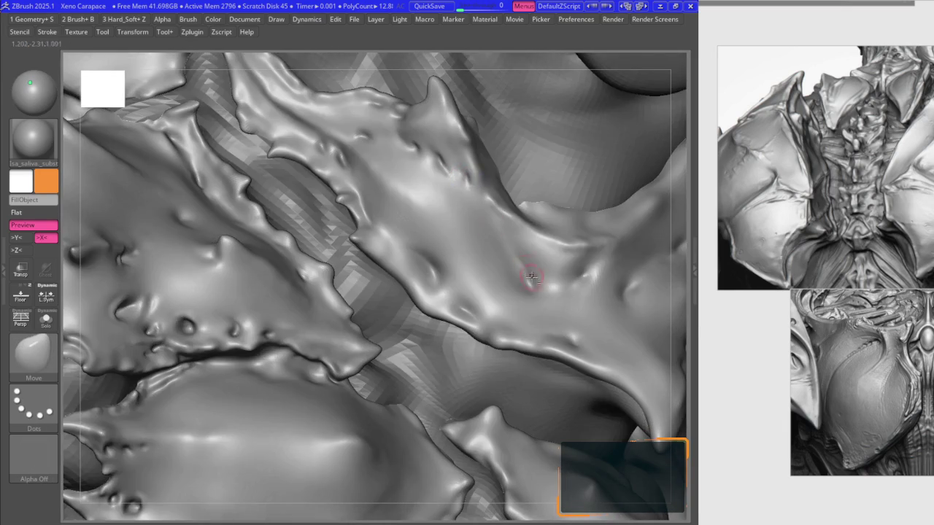
- Repeat the lower-resolution shaping and full-resolution ridge detailing on another plate area
{"action": "right_click_drag", "start_coordinate": [489, 226], "coordinate": [463, 223]}
{"action": "key", "text": "shift+d"}
{"action": "key", "text": "shift+d"}
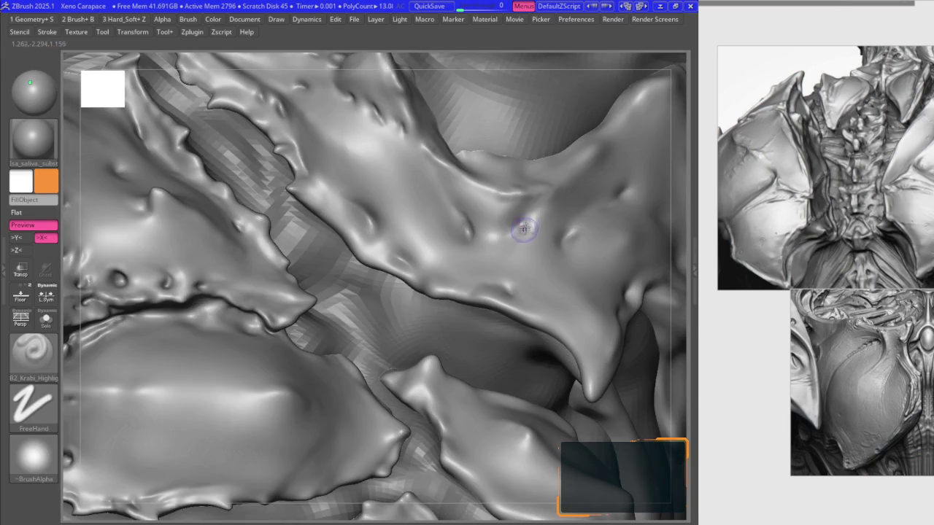
{"action": "key", "text": "b"}
{"action": "key", "text": "m"}
{"action": "key", "text": "v"}
{"action": "mouse_move", "coordinate": [521, 223]}
{"action": "right_mouse_down"}
{"action": "mouse_move", "coordinate": [458, 255]}
{"action": "mouse_move", "coordinate": [474, 246]}
{"action": "right_mouse_up"}
{"action": "key", "text": "d"}
{"action": "key", "text": "d"}
{"action": "key", "text": "b"}
{"action": "key", "text": "k"}
{"action": "key", "text": "r"}
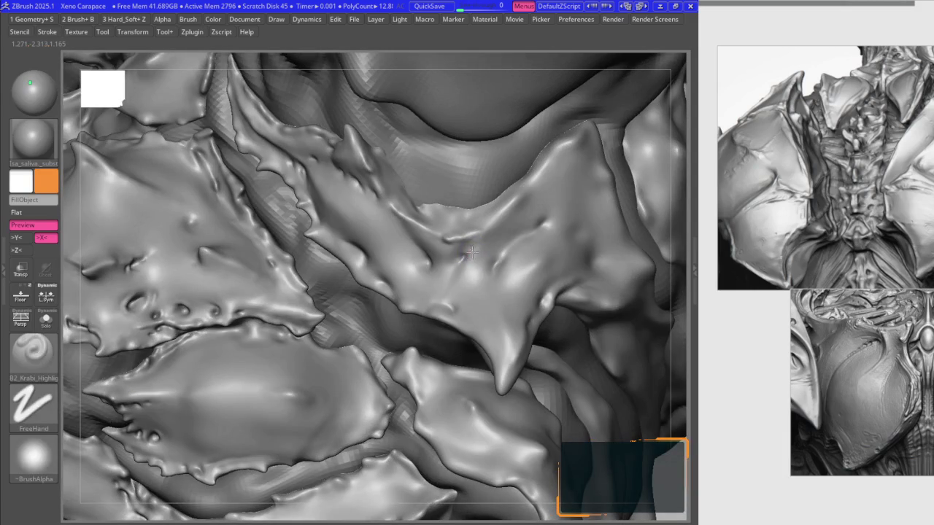
- Soften the bumps and ridges on the central plate with Smooth, then return to the Move brush
{"action": "key", "text": "b"}
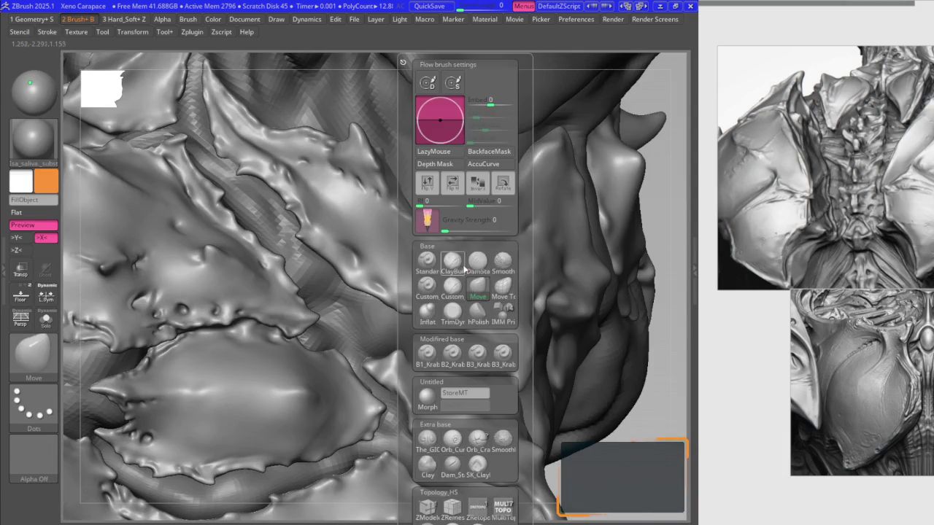
{"action": "key", "text": "m"}
{"action": "key", "text": "v"}
{"action": "right_click_drag", "start_coordinate": [465, 256], "coordinate": [481, 254]}
{"action": "key", "text": "shift"}
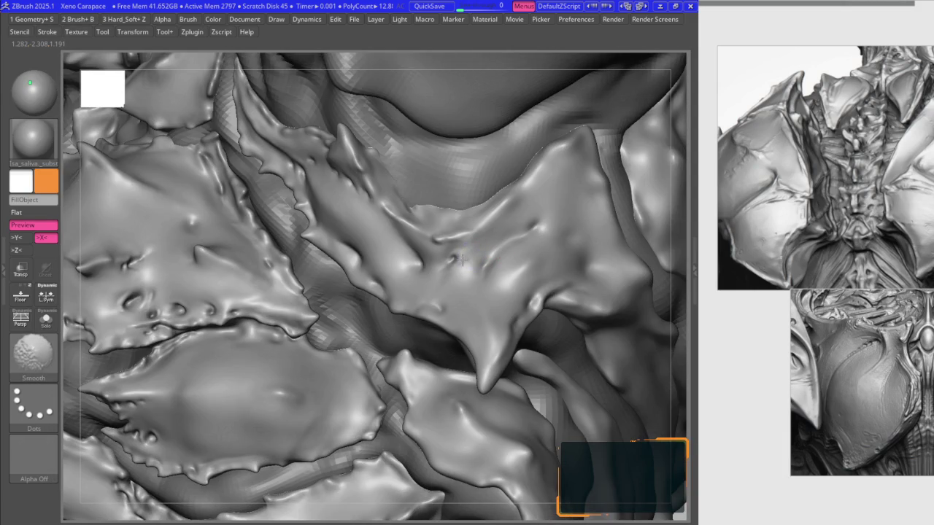
{"action": "key", "text": "b"}
{"action": "key", "text": "m"}
{"action": "key", "text": "v"}
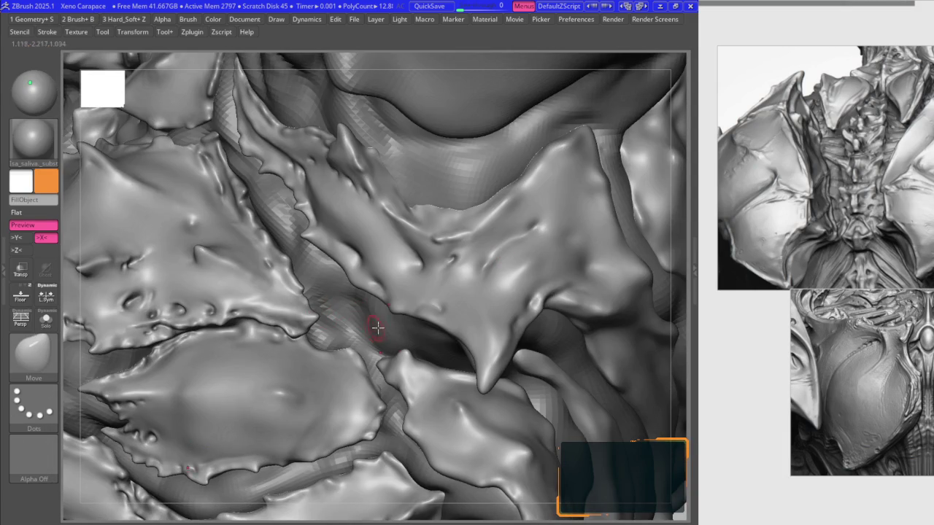
{"action": "scroll", "coordinate": [880, 334], "scroll_direction": "up", "scroll_amount": 3}
{"action": "scroll", "coordinate": [879, 334], "scroll_direction": "up", "scroll_amount": 2}
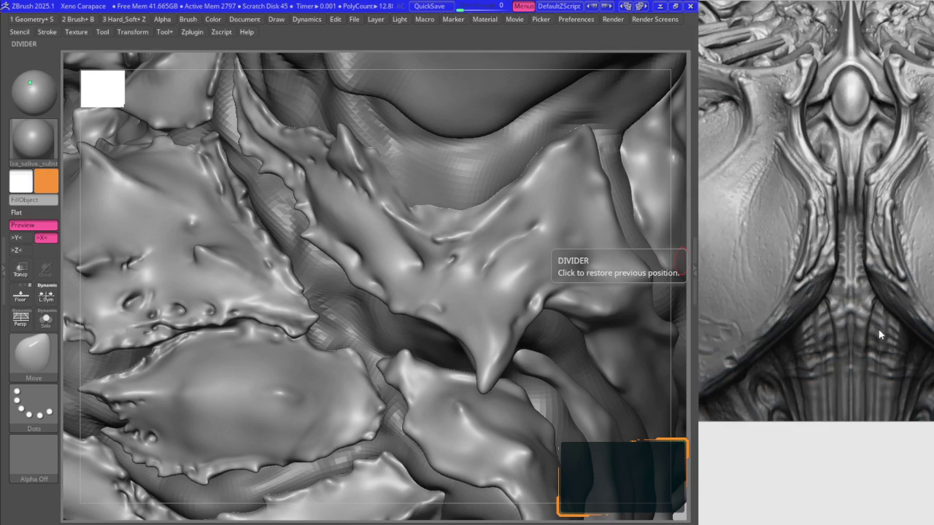
- Raise a bump and sculpt a thin raised line down the left chest plate's ridge edge
{"action": "scroll", "coordinate": [878, 334], "scroll_direction": "down", "scroll_amount": 1}
{"action": "scroll", "coordinate": [879, 320], "scroll_direction": "down", "scroll_amount": 1}
{"action": "scroll", "coordinate": [879, 278], "scroll_direction": "down", "scroll_amount": 1}
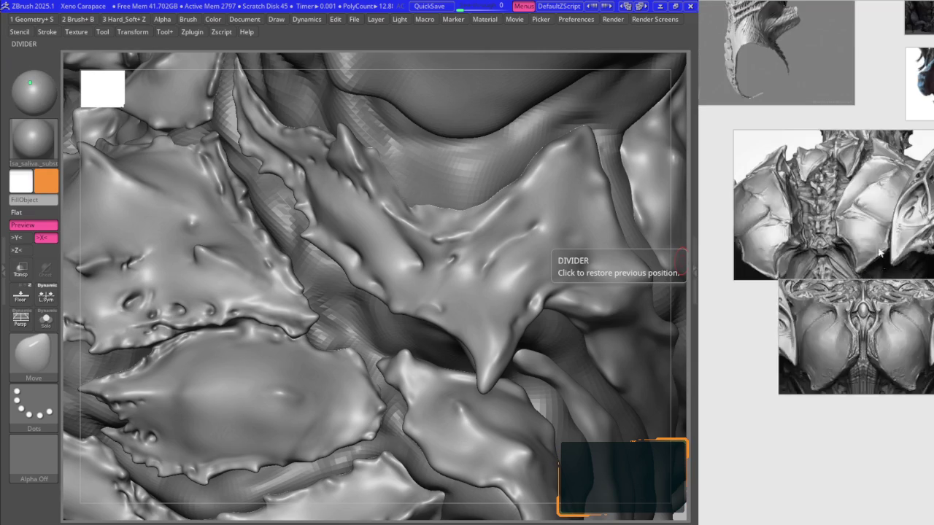
{"action": "mouse_move", "coordinate": [477, 241]}
{"action": "right_mouse_down"}
{"action": "mouse_move", "coordinate": [443, 254]}
{"action": "mouse_move", "coordinate": [369, 232]}
{"action": "mouse_move", "coordinate": [373, 213]}
{"action": "mouse_move", "coordinate": [344, 218]}
{"action": "mouse_move", "coordinate": [349, 224]}
{"action": "mouse_move", "coordinate": [326, 252]}
{"action": "right_mouse_up"}
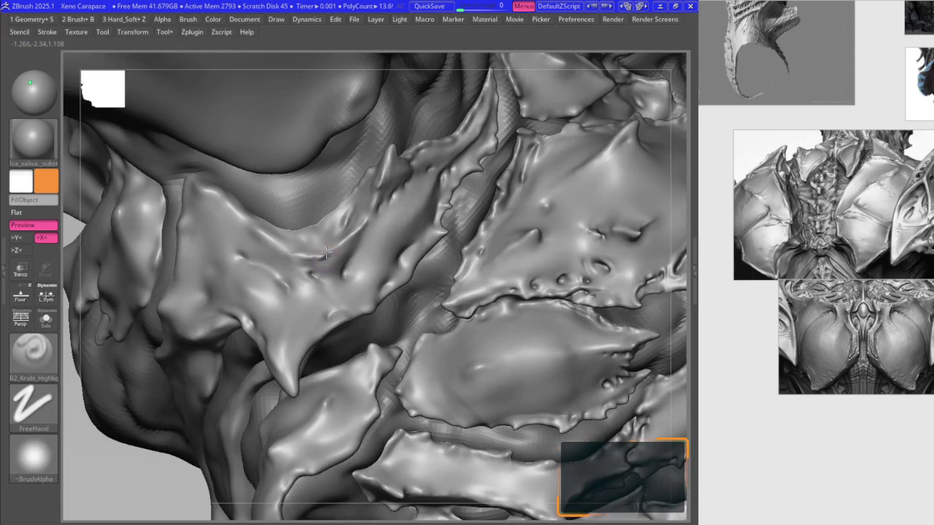
{"action": "right_click_drag", "start_coordinate": [270, 246], "coordinate": [288, 251]}
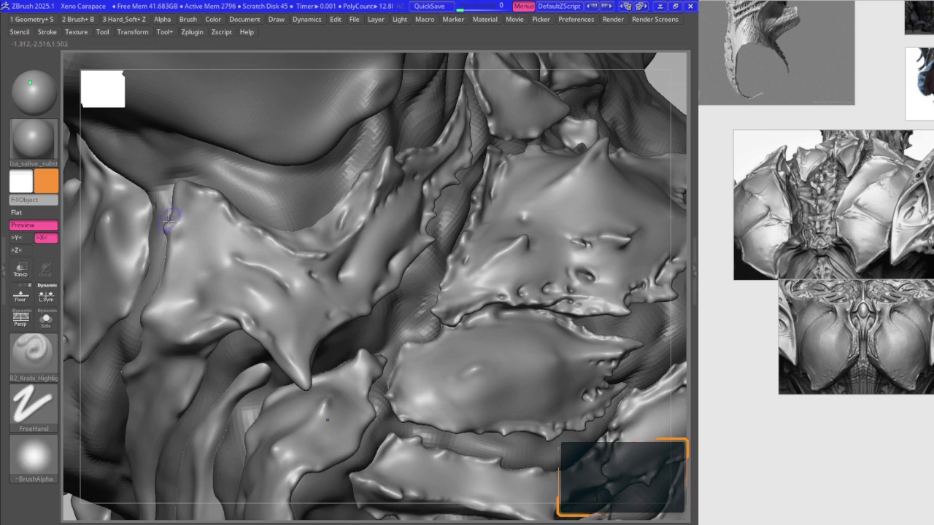
{"action": "left_click_drag", "start_coordinate": [167, 228], "coordinate": [171, 239]}
{"action": "right_click_drag", "start_coordinate": [156, 264], "coordinate": [162, 259]}
{"action": "left_click_drag", "start_coordinate": [159, 262], "coordinate": [143, 305]}
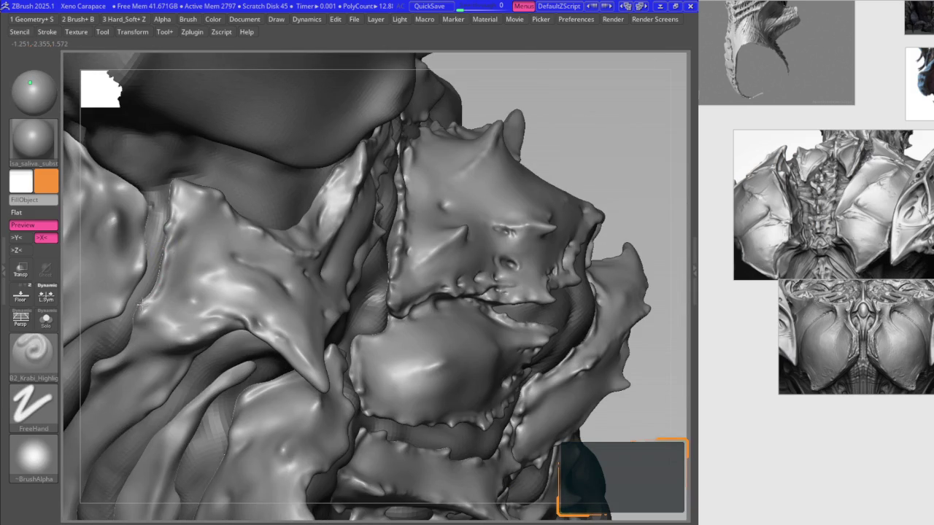
- Switch to the Move brush and zoom in closer on the left plate
{"action": "key", "text": "b"}
{"action": "key", "text": "m"}
{"action": "key", "text": "v"}
{"action": "right_click_drag", "start_coordinate": [140, 308], "coordinate": [243, 276]}
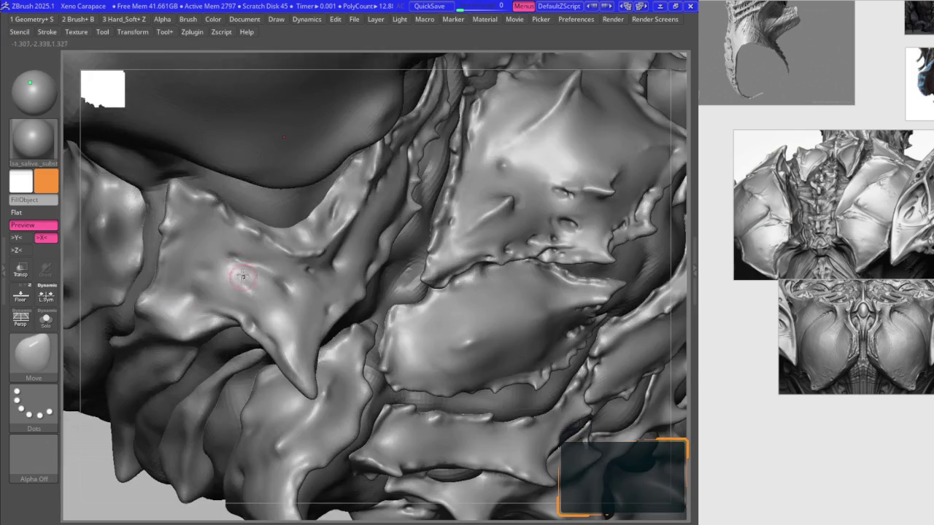
{"action": "key", "text": "space"}
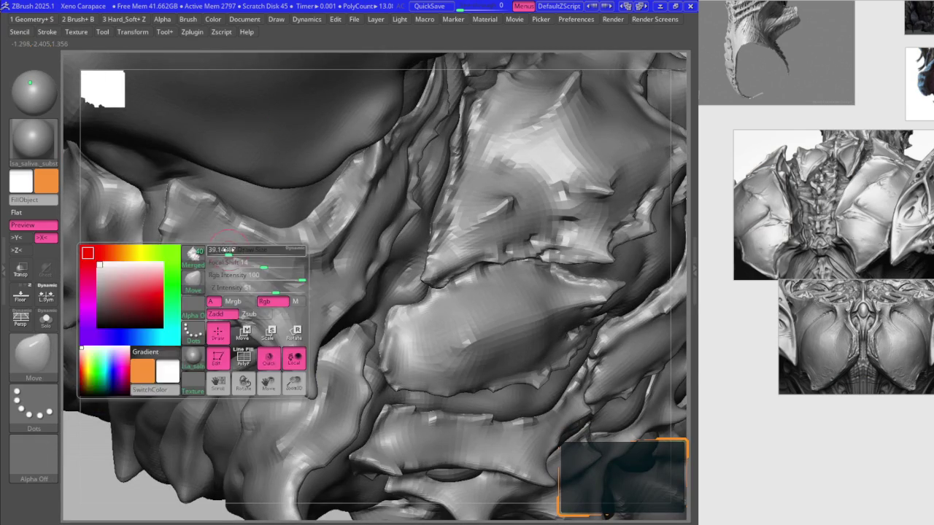
- Subdivide the sculpt one level with Ctrl+D for finer detail
{"action": "key", "text": "1"}
{"action": "mouse_move", "coordinate": [233, 283]}
{"action": "right_mouse_down"}
{"action": "mouse_move", "coordinate": [236, 271]}
{"action": "mouse_move", "coordinate": [244, 294]}
{"action": "mouse_move", "coordinate": [249, 260]}
{"action": "mouse_move", "coordinate": [158, 287]}
{"action": "mouse_move", "coordinate": [197, 292]}
{"action": "mouse_move", "coordinate": [232, 278]}
{"action": "mouse_move", "coordinate": [223, 254]}
{"action": "mouse_move", "coordinate": [233, 274]}
{"action": "right_mouse_up"}
{"action": "key", "text": "1"}
{"action": "key", "text": "ctrl+d"}
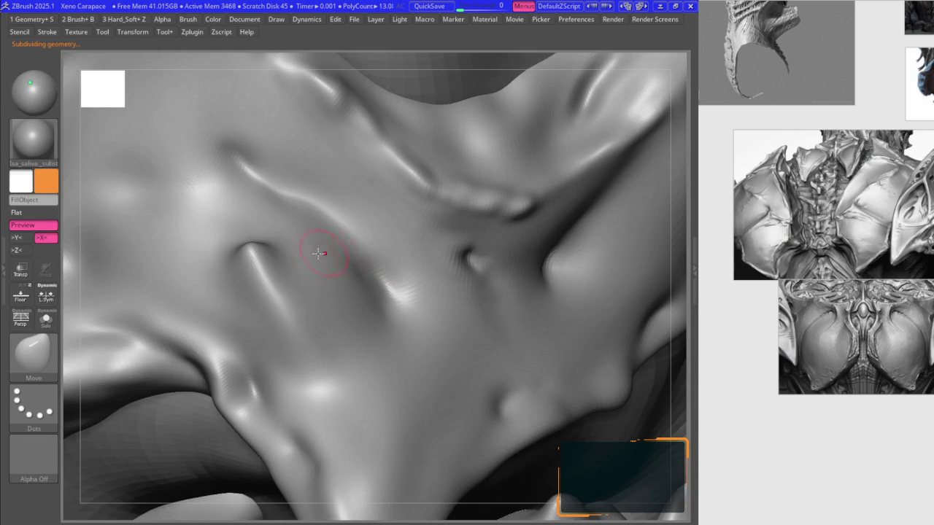
- Carve a ridge along the plate crease and deepen the small pit where the plate forks
{"action": "right_click_drag", "start_coordinate": [298, 329], "coordinate": [286, 300]}
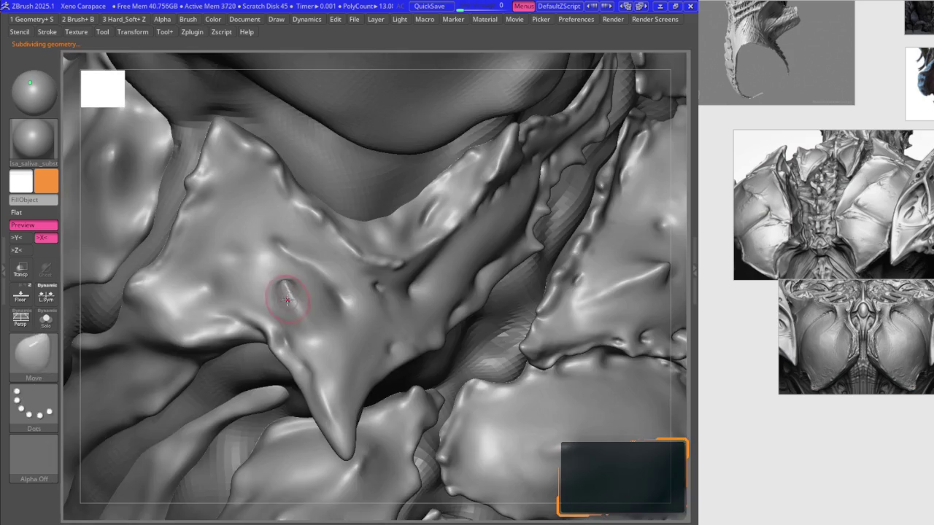
{"action": "mouse_move", "coordinate": [312, 338]}
{"action": "right_mouse_down"}
{"action": "mouse_move", "coordinate": [280, 335]}
{"action": "mouse_move", "coordinate": [300, 318]}
{"action": "right_mouse_up"}
{"action": "key", "text": "1"}
{"action": "mouse_move", "coordinate": [319, 338]}
{"action": "left_mouse_down"}
{"action": "mouse_move", "coordinate": [282, 270]}
{"action": "mouse_move", "coordinate": [280, 308]}
{"action": "left_mouse_up"}
{"action": "mouse_move", "coordinate": [274, 274]}
{"action": "left_mouse_down"}
{"action": "mouse_move", "coordinate": [252, 284]}
{"action": "mouse_move", "coordinate": [209, 248]}
{"action": "left_mouse_up"}
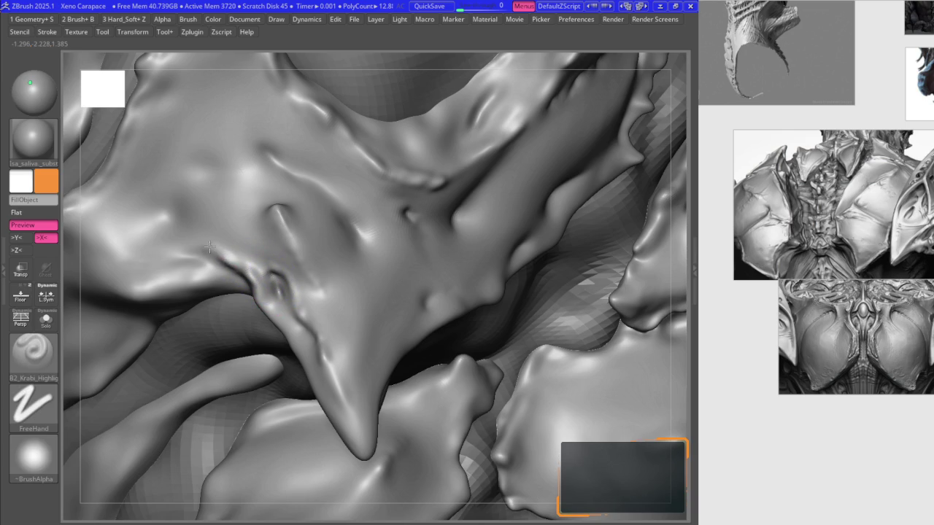
- Return to the Move brush and view the whole torso from the front
{"action": "key", "text": "b"}
{"action": "key", "text": "m"}
{"action": "key", "text": "v"}
{"action": "mouse_move", "coordinate": [209, 248]}
{"action": "right_mouse_down"}
{"action": "mouse_move", "coordinate": [246, 217]}
{"action": "mouse_move", "coordinate": [412, 241]}
{"action": "right_mouse_up"}
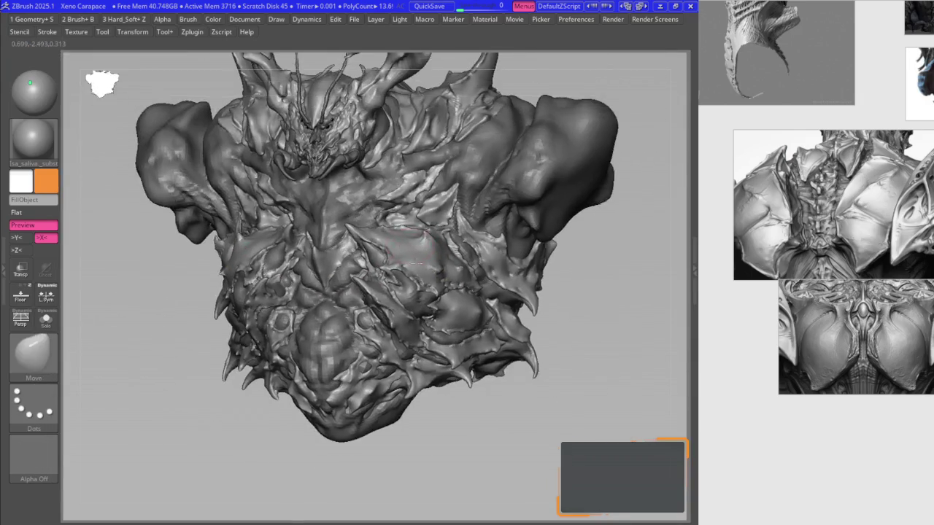
{"action": "scroll", "coordinate": [412, 244], "scroll_direction": "up", "scroll_amount": 2}
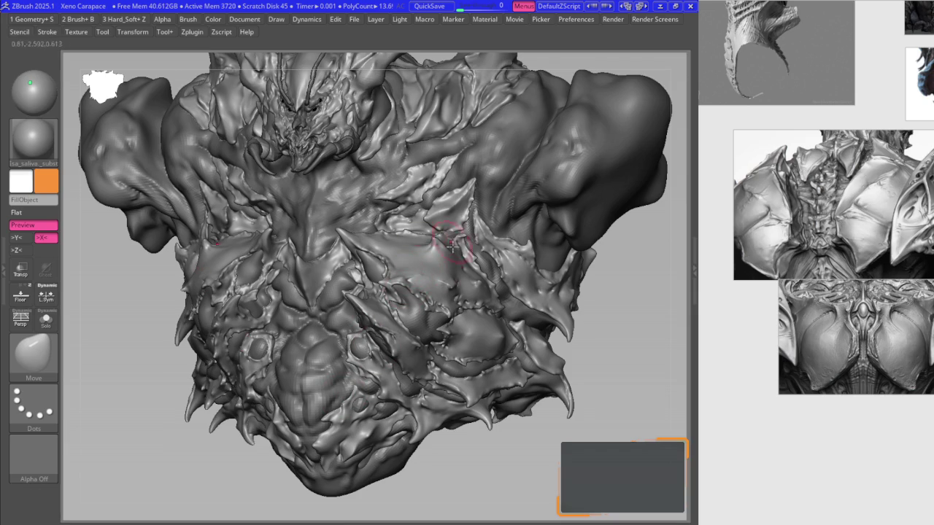
- Orbit to the lower carapace with the Move brush active and change the subdivision level
{"action": "mouse_move", "coordinate": [413, 292]}
{"action": "right_mouse_down"}
{"action": "mouse_move", "coordinate": [394, 290]}
{"action": "mouse_move", "coordinate": [421, 307]}
{"action": "mouse_move", "coordinate": [412, 275]}
{"action": "right_mouse_up"}
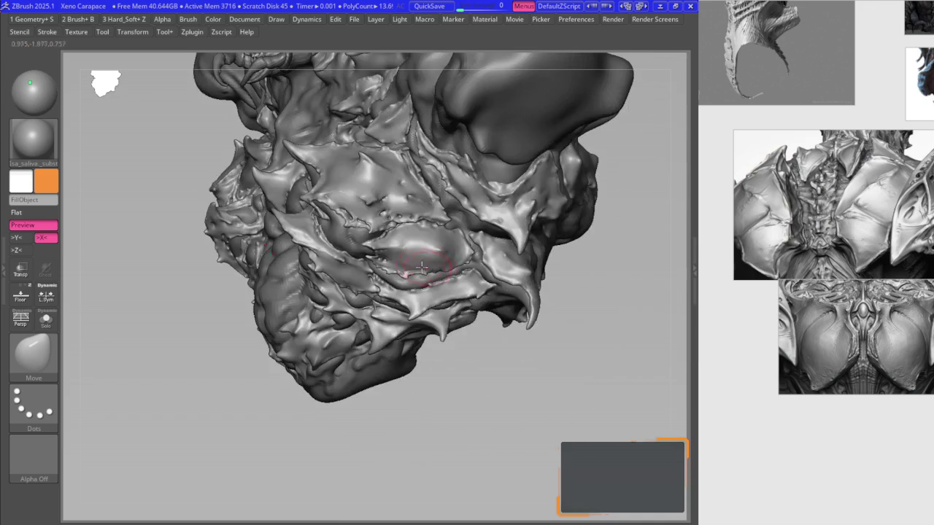
{"action": "key", "text": "b"}
{"action": "key", "text": "m"}
{"action": "key", "text": "v"}
{"action": "key", "text": "space"}
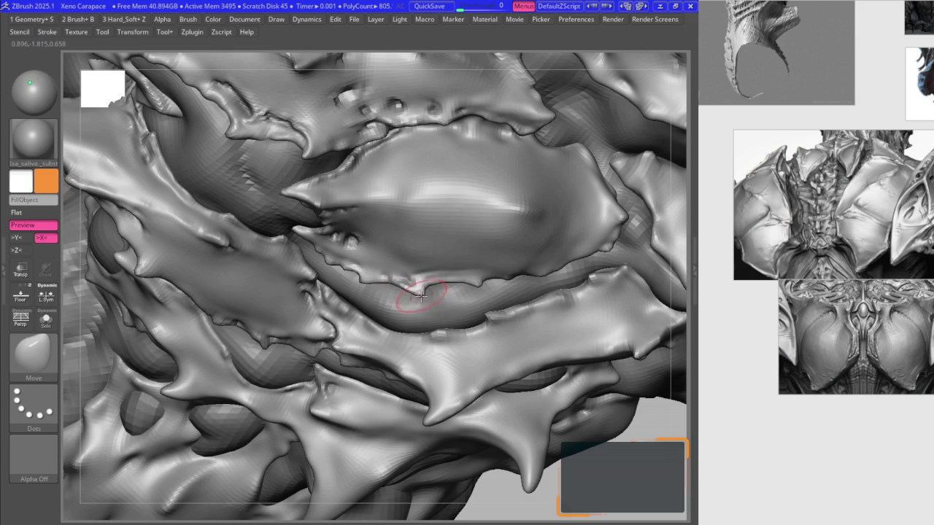
{"action": "key", "text": "ctrl+d"}
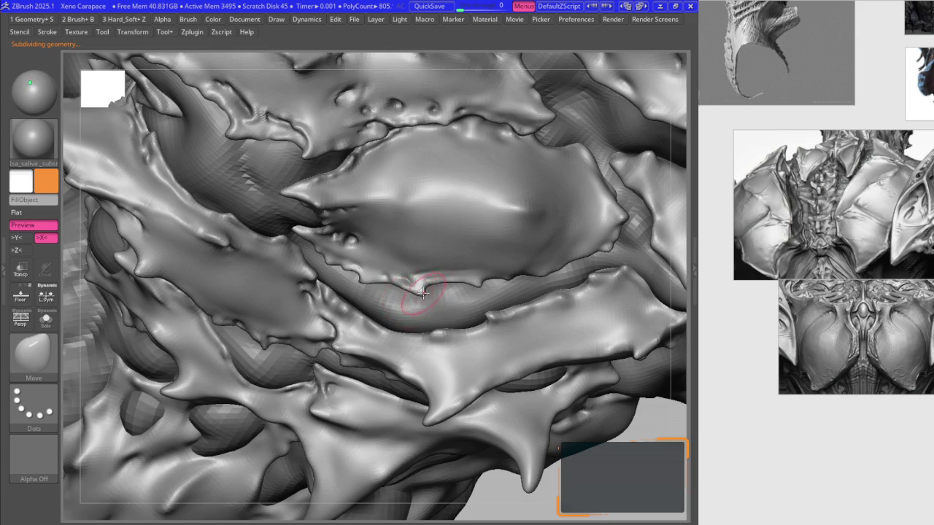
- Pull the central plate's lower edge into the gap, then restore the subdivision level
{"action": "scroll", "coordinate": [415, 288], "scroll_direction": "up", "scroll_amount": 3}
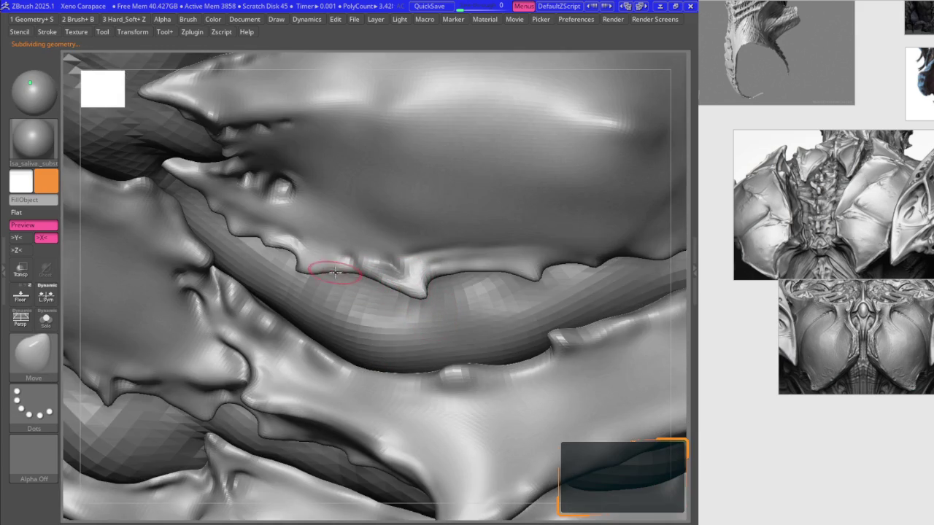
{"action": "scroll", "coordinate": [380, 278], "scroll_direction": "down", "scroll_amount": 3}
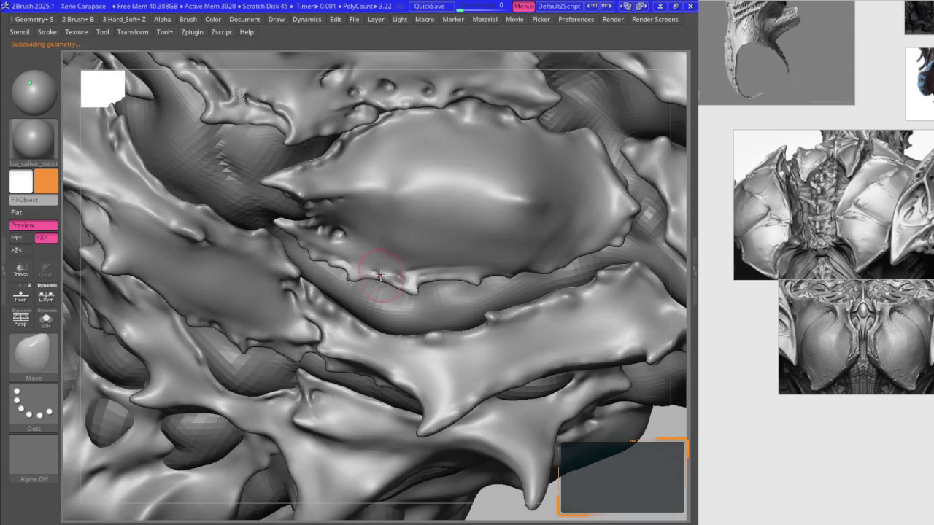
{"action": "scroll", "coordinate": [405, 312], "scroll_direction": "down", "scroll_amount": 5}
{"action": "scroll", "coordinate": [390, 305], "scroll_direction": "up", "scroll_amount": 5}
{"action": "scroll", "coordinate": [382, 298], "scroll_direction": "up", "scroll_amount": 3}
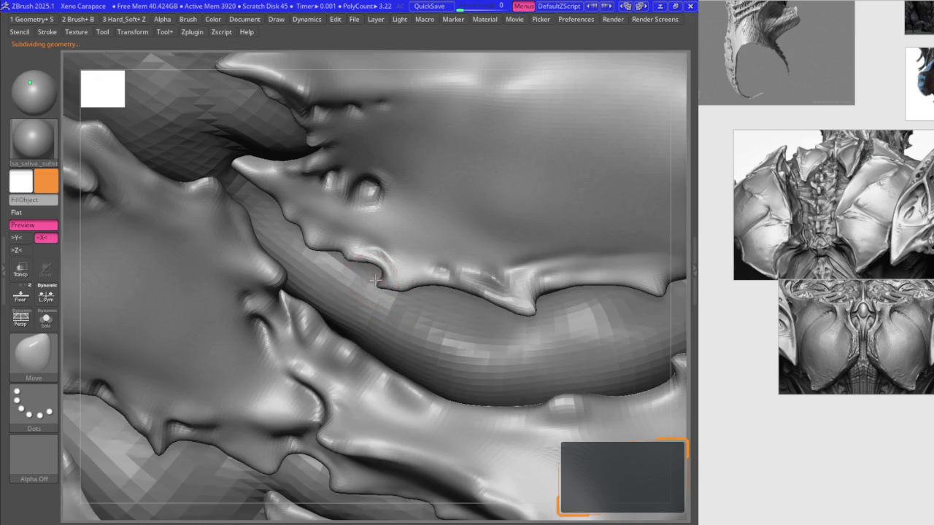
{"action": "scroll", "coordinate": [376, 279], "scroll_direction": "up", "scroll_amount": 2}
{"action": "scroll", "coordinate": [400, 299], "scroll_direction": "down", "scroll_amount": 4}
{"action": "scroll", "coordinate": [365, 281], "scroll_direction": "up", "scroll_amount": 4}
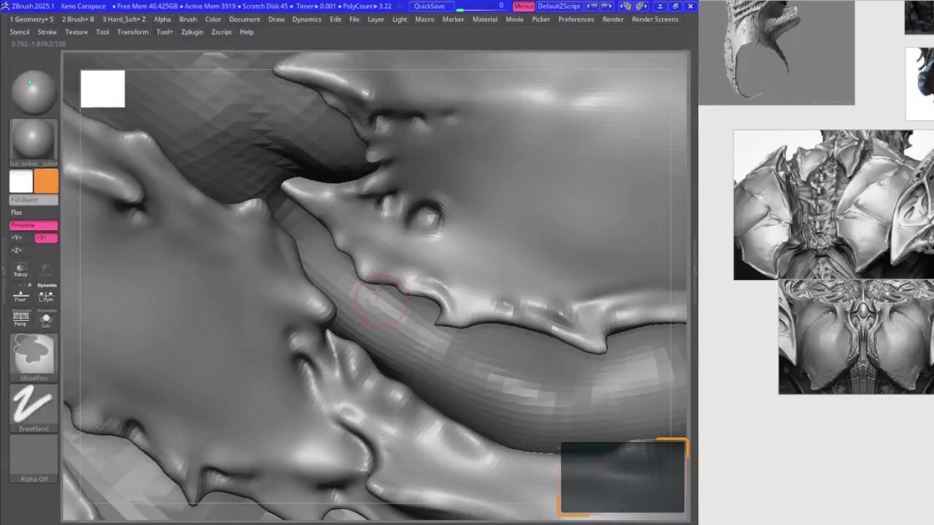
{"action": "left_click_drag", "start_coordinate": [358, 278], "coordinate": [349, 269]}
{"action": "scroll", "coordinate": [379, 233], "scroll_direction": "down", "scroll_amount": 4}
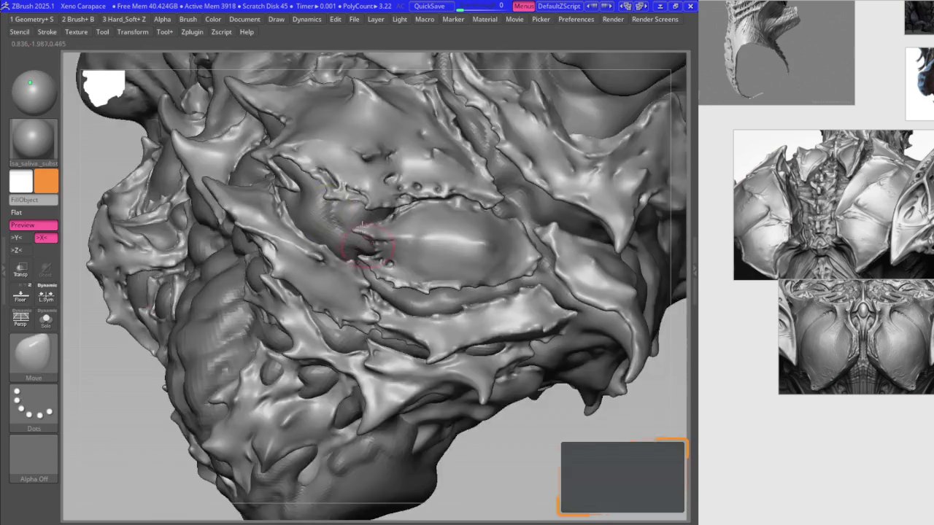
{"action": "key", "text": "ctrl+d"}
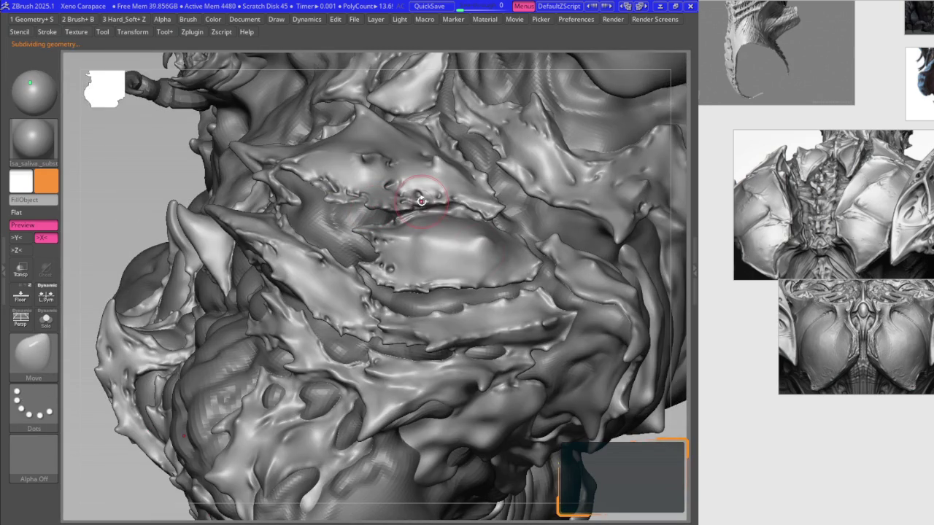
- Zoom in on the central chest plates with the Move brush and orbit around the plate gap
{"action": "mouse_move", "coordinate": [421, 200]}
{"action": "right_mouse_down", "text": "ctrl"}
{"action": "mouse_move", "coordinate": [386, 455]}
{"action": "mouse_move", "coordinate": [377, 324]}
{"action": "mouse_move", "coordinate": [310, 341]}
{"action": "right_mouse_up", "text": "ctrl"}
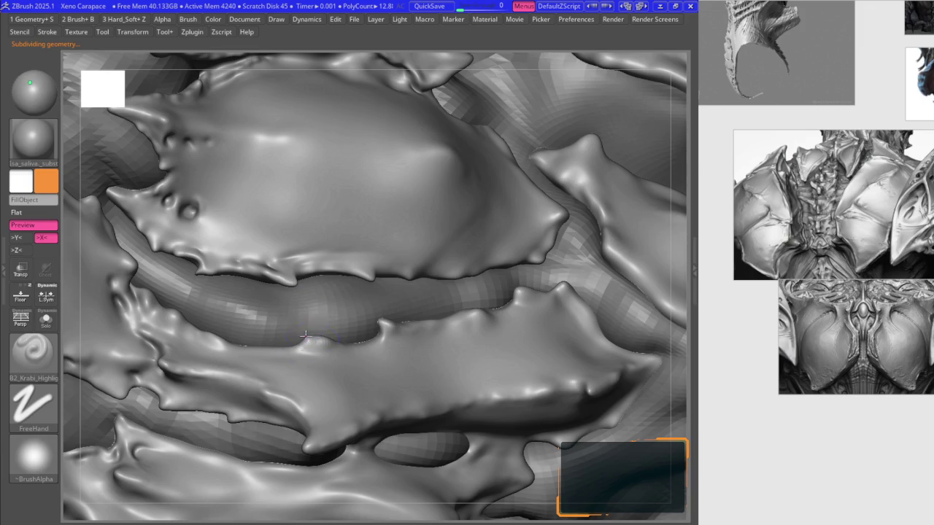
{"action": "key", "text": "b"}
{"action": "key", "text": "m"}
{"action": "key", "text": "v"}
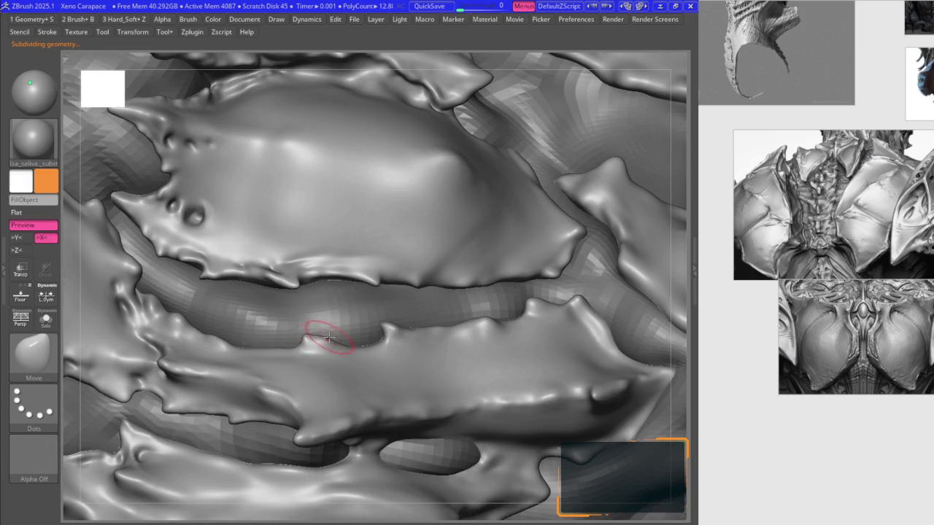
{"action": "right_click_drag", "start_coordinate": [344, 326], "coordinate": [417, 302]}
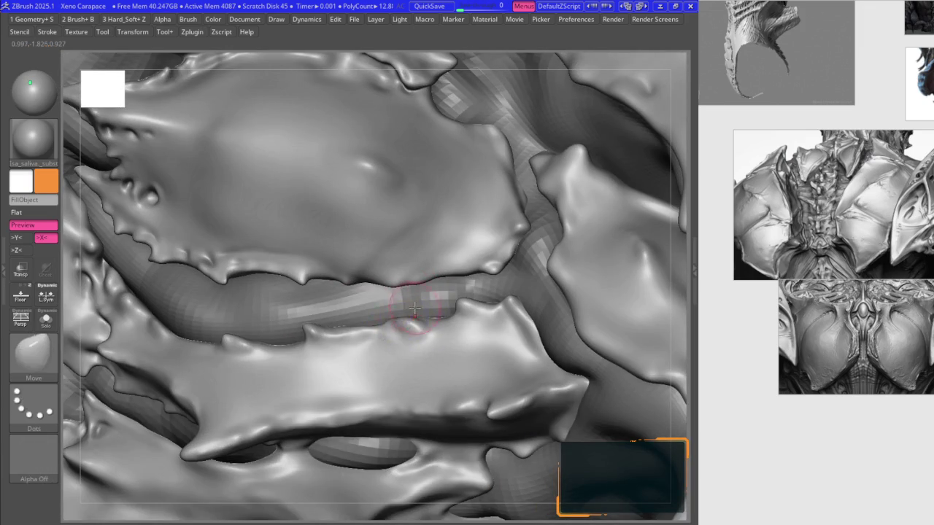
{"action": "right_click_drag", "start_coordinate": [424, 319], "coordinate": [397, 299]}
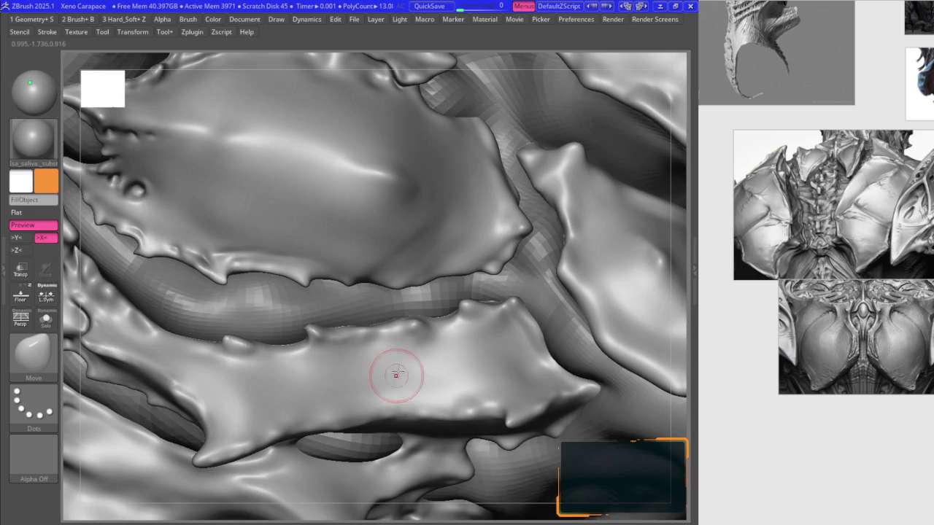
{"action": "right_click_drag", "start_coordinate": [396, 375], "coordinate": [407, 323]}
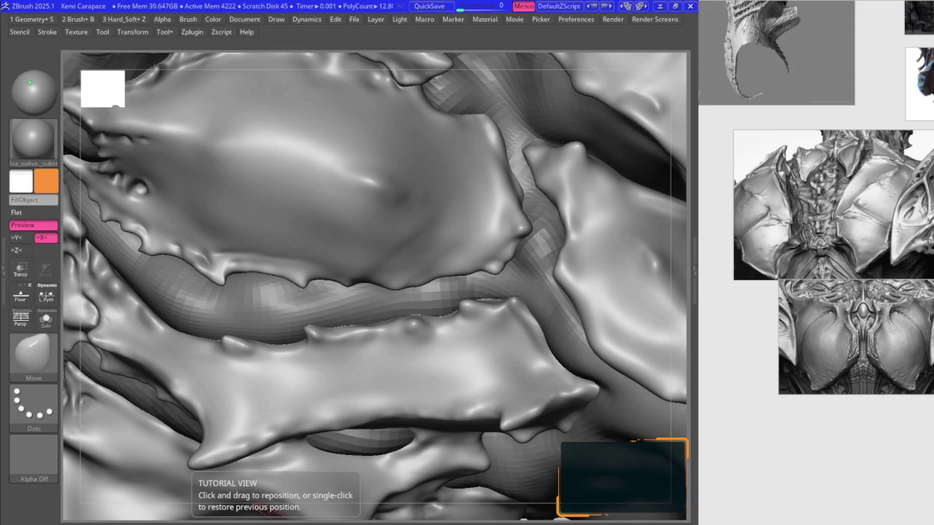
{"action": "mouse_move", "coordinate": [484, 334]}
{"action": "right_mouse_down", "text": "ctrl"}
{"action": "mouse_move", "coordinate": [471, 315]}
{"action": "mouse_move", "coordinate": [448, 358]}
{"action": "mouse_move", "coordinate": [438, 333]}
{"action": "mouse_move", "coordinate": [508, 254]}
{"action": "right_mouse_up", "text": "ctrl"}
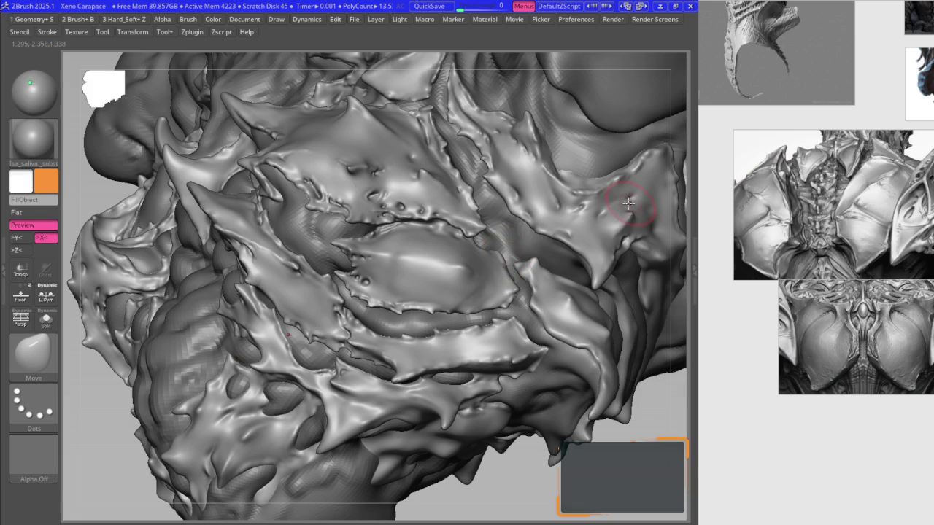
- View the central plate from the side, trying B2_Krabi_Highlight and Move brushes
{"action": "mouse_move", "coordinate": [498, 292]}
{"action": "right_mouse_down"}
{"action": "mouse_move", "coordinate": [462, 290]}
{"action": "mouse_move", "coordinate": [448, 324]}
{"action": "right_mouse_up"}
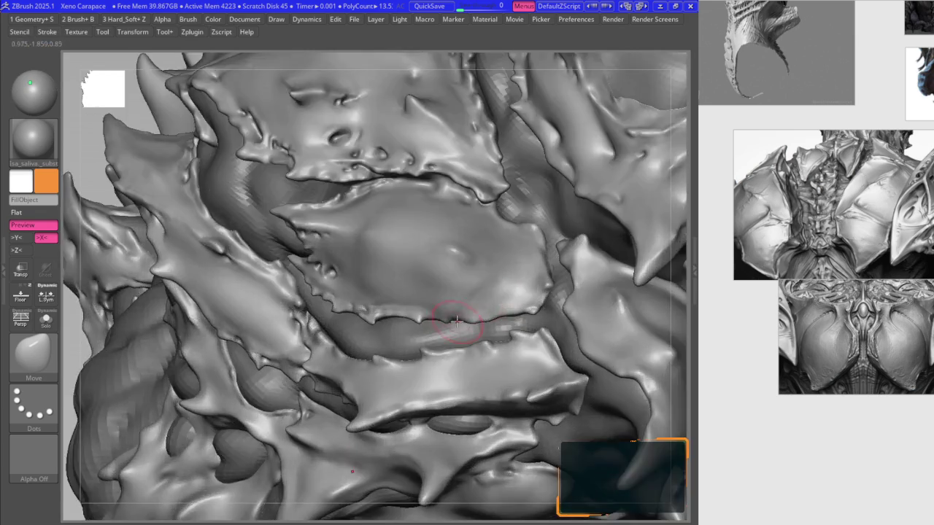
{"action": "key", "text": "2"}
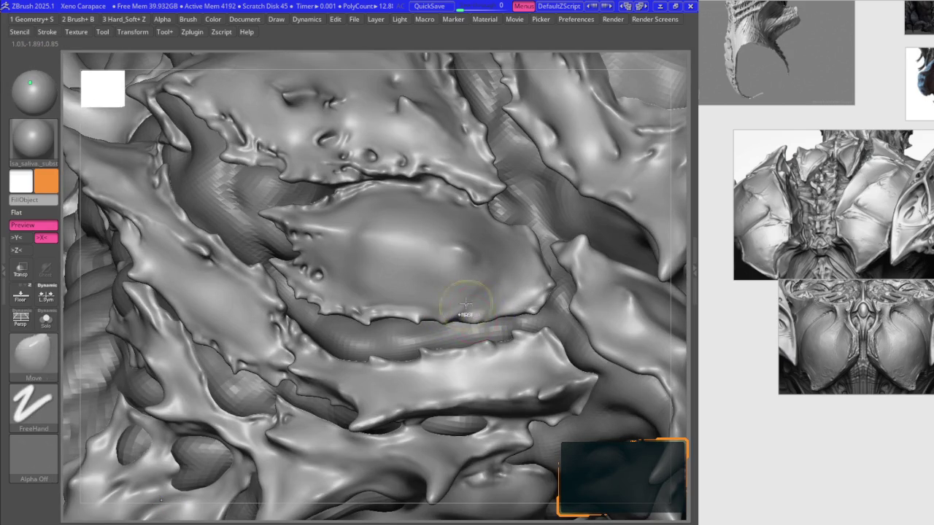
{"action": "right_click_drag", "start_coordinate": [482, 317], "coordinate": [471, 324], "text": "ctrl"}
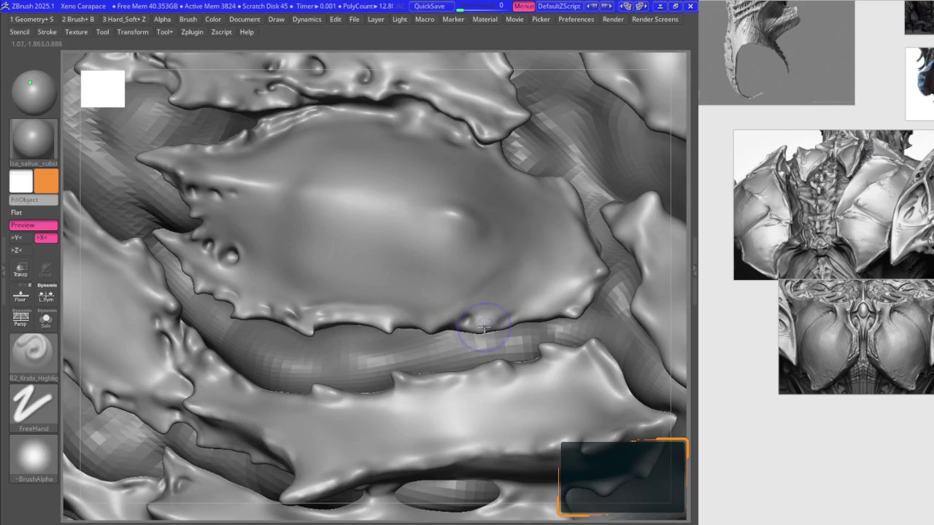
{"action": "key", "text": "b"}
{"action": "key", "text": "m"}
{"action": "key", "text": "v"}
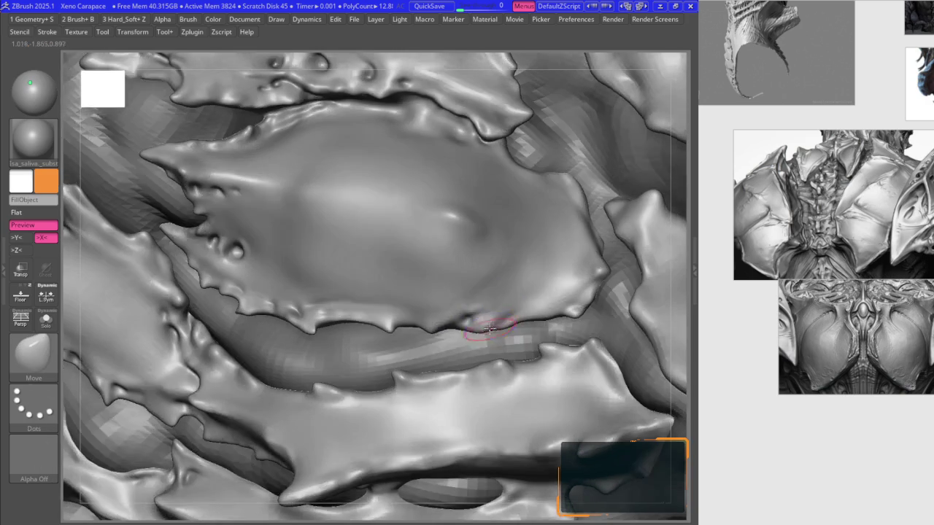
{"action": "mouse_move", "coordinate": [484, 332]}
{"action": "right_mouse_down", "text": "ctrl"}
{"action": "mouse_move", "coordinate": [436, 248]}
{"action": "mouse_move", "coordinate": [407, 256]}
{"action": "mouse_move", "coordinate": [314, 197]}
{"action": "mouse_move", "coordinate": [358, 210]}
{"action": "mouse_move", "coordinate": [453, 191]}
{"action": "mouse_move", "coordinate": [261, 219]}
{"action": "mouse_move", "coordinate": [251, 210]}
{"action": "mouse_move", "coordinate": [260, 228]}
{"action": "mouse_move", "coordinate": [297, 216]}
{"action": "right_mouse_up", "text": "ctrl"}
- Alternate B2_Krabi_Highlight and Move to sharpen the central plate's lower-edge spikes
{"action": "key", "text": "b"}
{"action": "key", "text": "k"}
{"action": "key", "text": "r"}
{"action": "key", "text": "b"}
{"action": "key", "text": "m"}
{"action": "key", "text": "v"}
{"action": "key", "text": "b"}
{"action": "key", "text": "k"}
{"action": "key", "text": "r"}
- Keep swapping B2_Krabi_Highlight and Move to tighten the lower edge against the plate below
{"action": "key", "text": "b"}
{"action": "key", "text": "m"}
{"action": "key", "text": "v"}
{"action": "key", "text": "b"}
{"action": "key", "text": "k"}
{"action": "key", "text": "r"}
{"action": "key", "text": "b"}
{"action": "key", "text": "m"}
{"action": "key", "text": "v"}
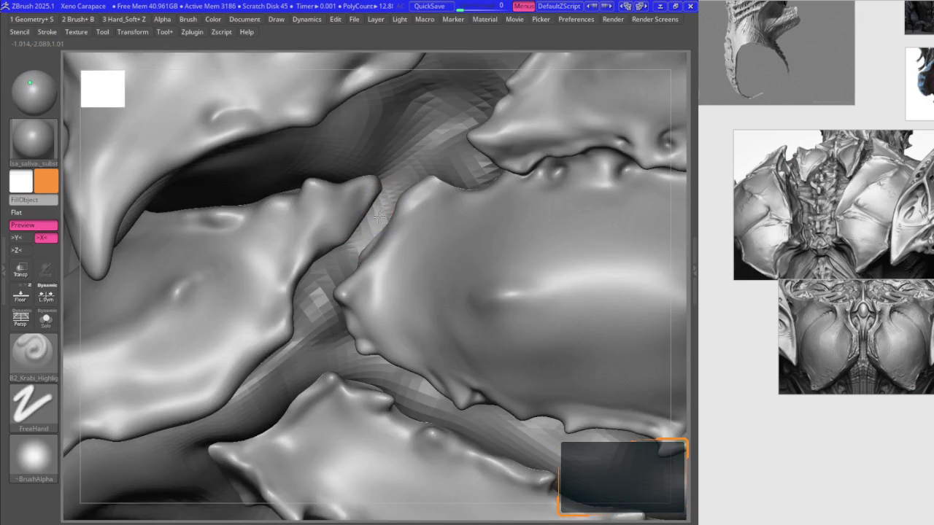
- Work over the meeting upper plate tips, alternating Move and B2_Krabi_Highlight brushes
{"action": "key", "text": "b"}
{"action": "key", "text": "m"}
{"action": "key", "text": "v"}
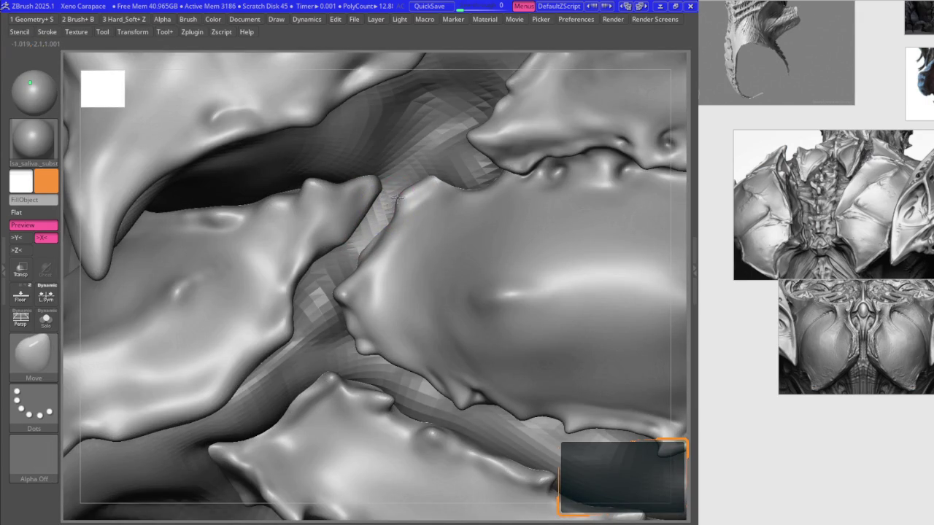
{"action": "right_click_drag", "start_coordinate": [411, 204], "coordinate": [404, 190]}
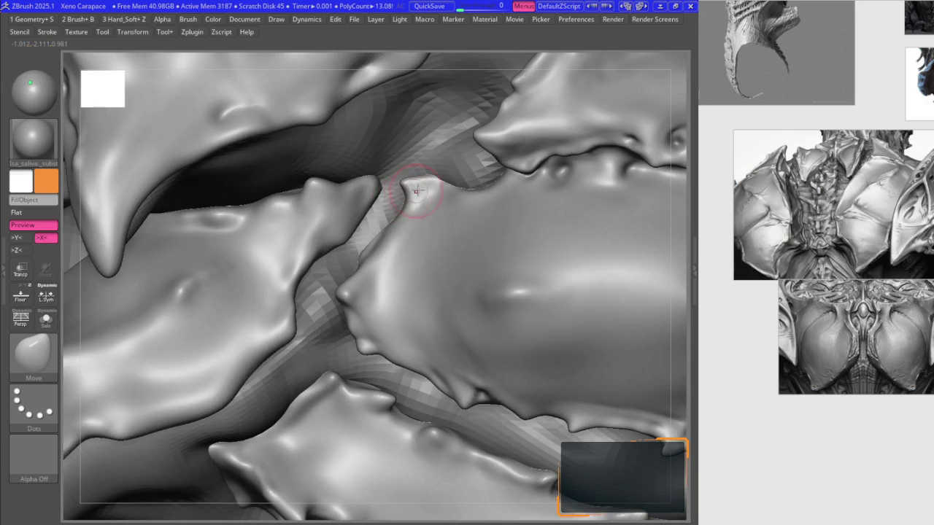
{"action": "key", "text": "b"}
{"action": "key", "text": "k"}
{"action": "key", "text": "h"}
{"action": "right_click_drag", "start_coordinate": [391, 183], "coordinate": [450, 191]}
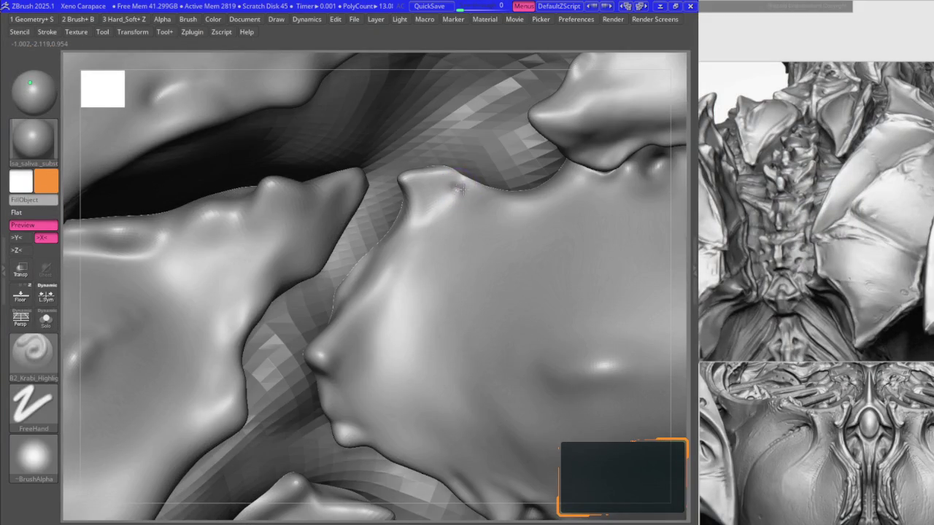
- Sharpen the pointed upper plate tips, swapping between Move and B2_Krabi_Highlight
{"action": "key", "text": "b"}
{"action": "key", "text": "m"}
{"action": "key", "text": "v"}
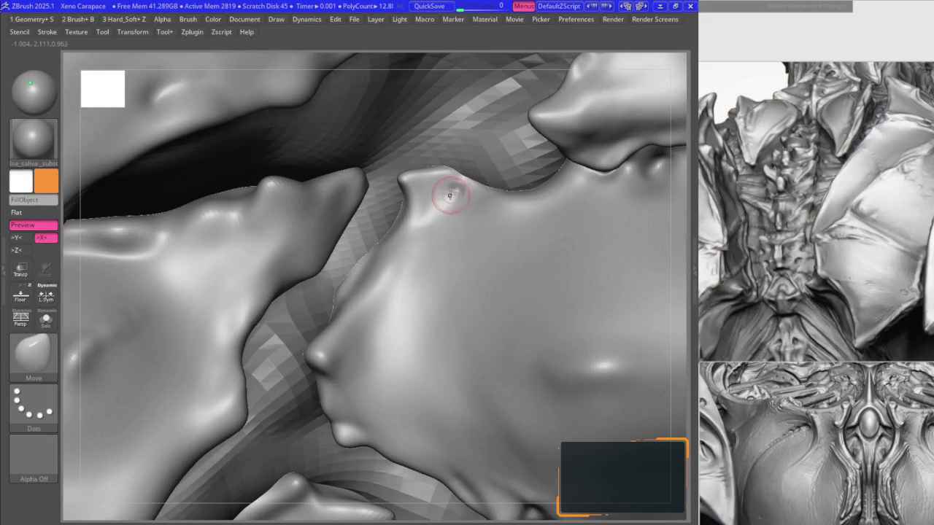
{"action": "key", "text": "b"}
{"action": "key", "text": "k"}
{"action": "key", "text": "h"}
{"action": "scroll", "coordinate": [463, 183], "scroll_direction": "down", "scroll_amount": 2}
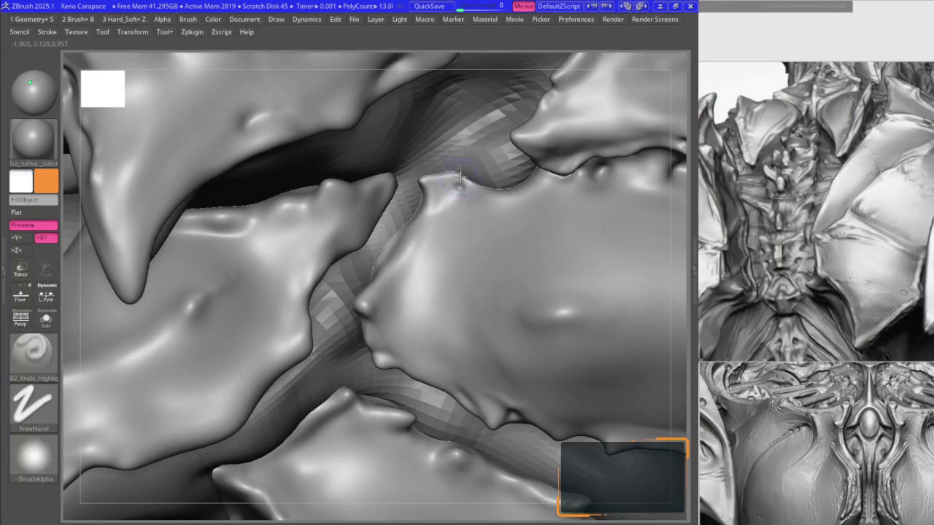
{"action": "key", "text": "b"}
{"action": "key", "text": "m"}
{"action": "key", "text": "v"}
{"action": "mouse_move", "coordinate": [452, 194]}
{"action": "right_mouse_down"}
{"action": "mouse_move", "coordinate": [463, 189]}
{"action": "mouse_move", "coordinate": [475, 202]}
{"action": "right_mouse_up"}
- Orbit around the model with the Move brush, returning to the central plate's lower edge
{"action": "key", "text": "b"}
{"action": "key", "text": "m"}
{"action": "key", "text": "v"}
{"action": "scroll", "coordinate": [437, 182], "scroll_direction": "down", "scroll_amount": 3}
{"action": "mouse_move", "coordinate": [403, 168]}
{"action": "right_mouse_down"}
{"action": "mouse_move", "coordinate": [427, 187]}
{"action": "mouse_move", "coordinate": [475, 167]}
{"action": "mouse_move", "coordinate": [382, 156]}
{"action": "mouse_move", "coordinate": [290, 212]}
{"action": "mouse_move", "coordinate": [302, 208]}
{"action": "mouse_move", "coordinate": [368, 265]}
{"action": "right_mouse_up"}
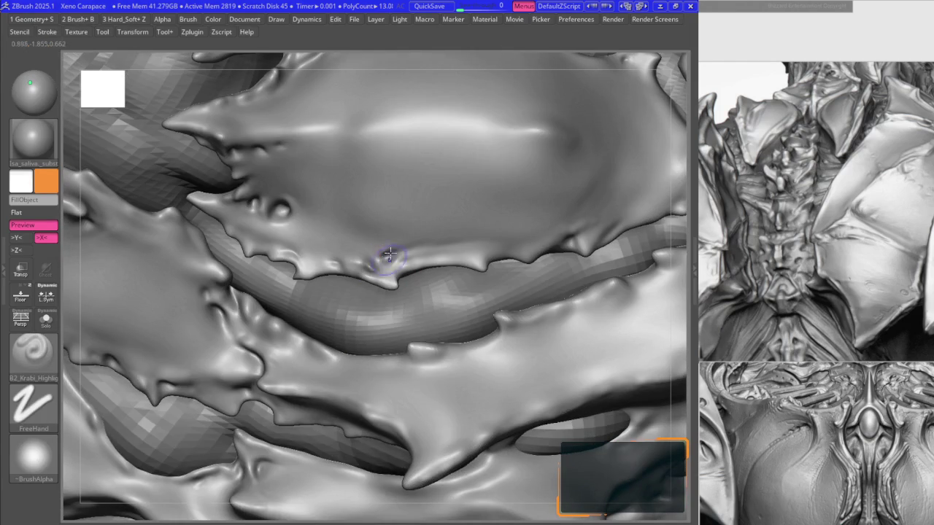
{"action": "right_click_drag", "start_coordinate": [379, 261], "coordinate": [456, 294]}
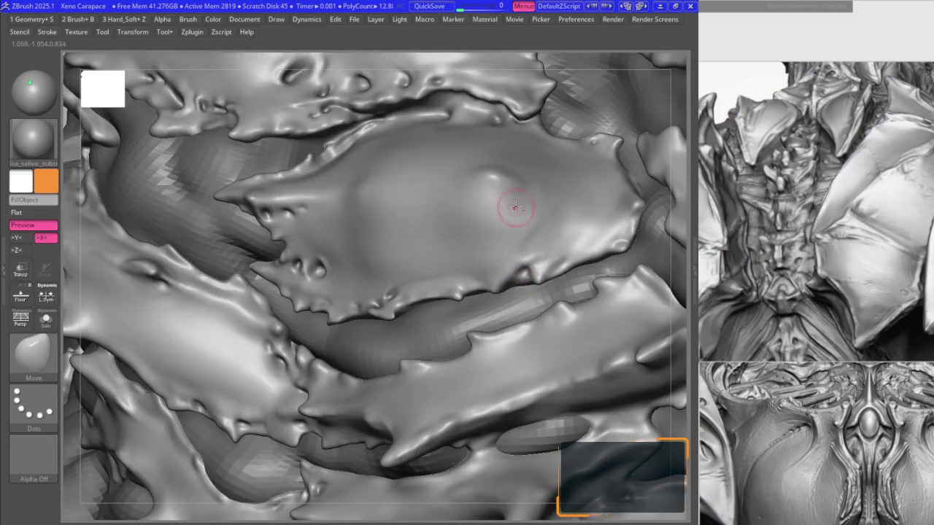
{"action": "right_click_drag", "start_coordinate": [515, 208], "coordinate": [467, 235]}
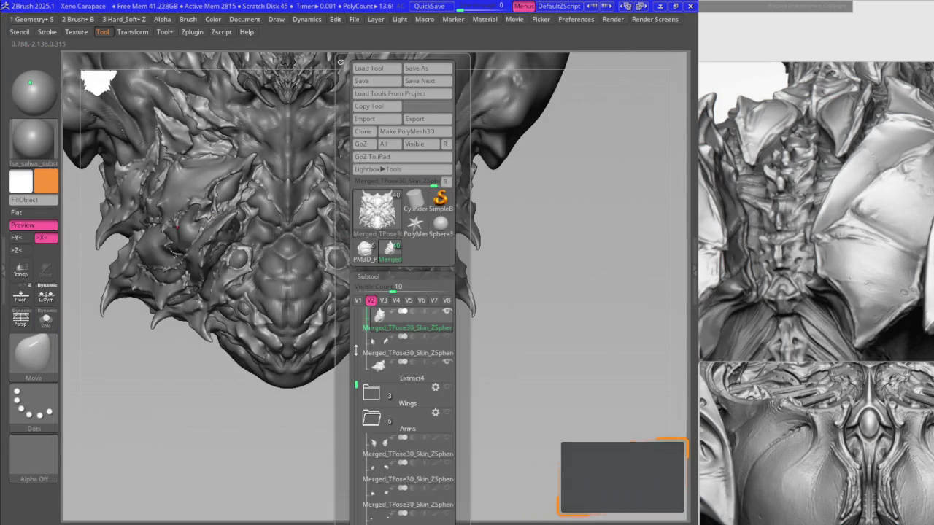
- Show more subtools, frame the creature from the front, and zoom into the left chest plates
{"action": "scroll", "coordinate": [365, 372], "scroll_direction": "up", "scroll_amount": 5}
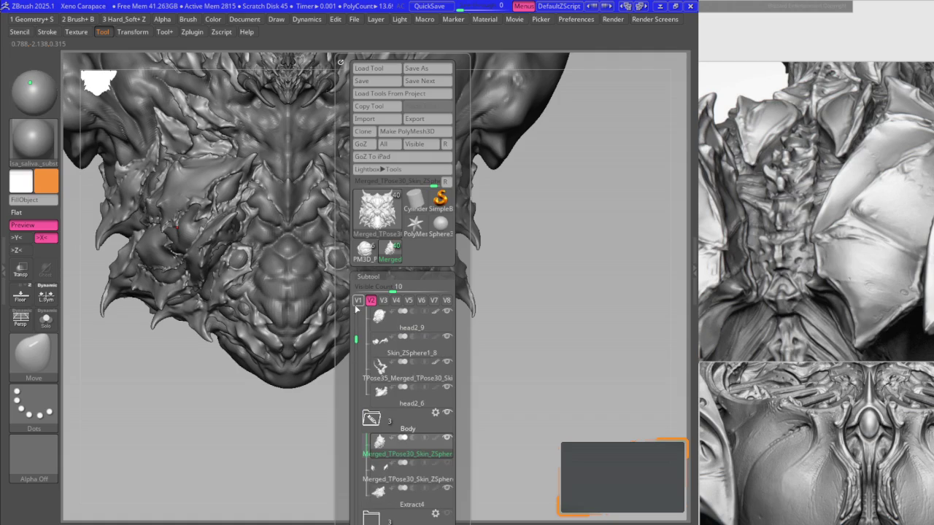
{"action": "left_click", "coordinate": [357, 300]}
{"action": "key", "text": "f"}
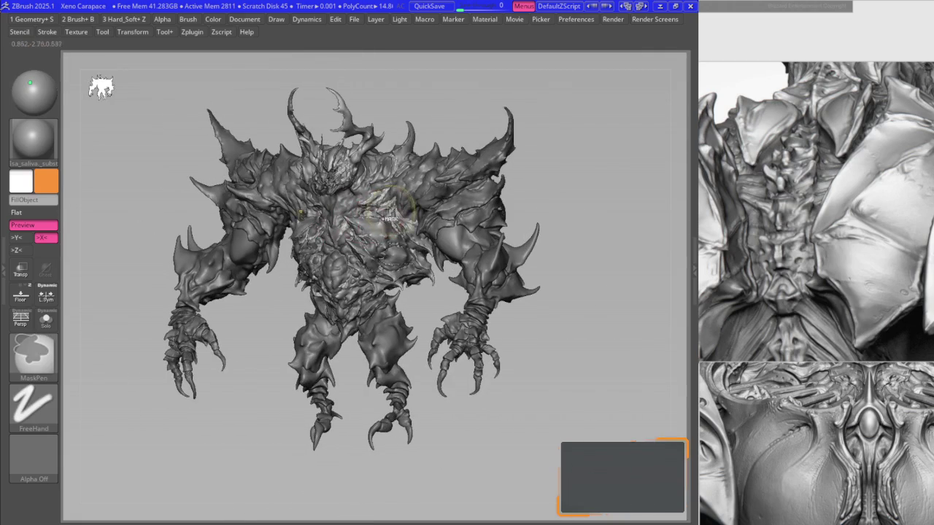
{"action": "mouse_move", "coordinate": [339, 219]}
{"action": "right_mouse_down", "text": "ctrl"}
{"action": "mouse_move", "coordinate": [394, 291]}
{"action": "mouse_move", "coordinate": [379, 197]}
{"action": "right_mouse_up", "text": "ctrl"}
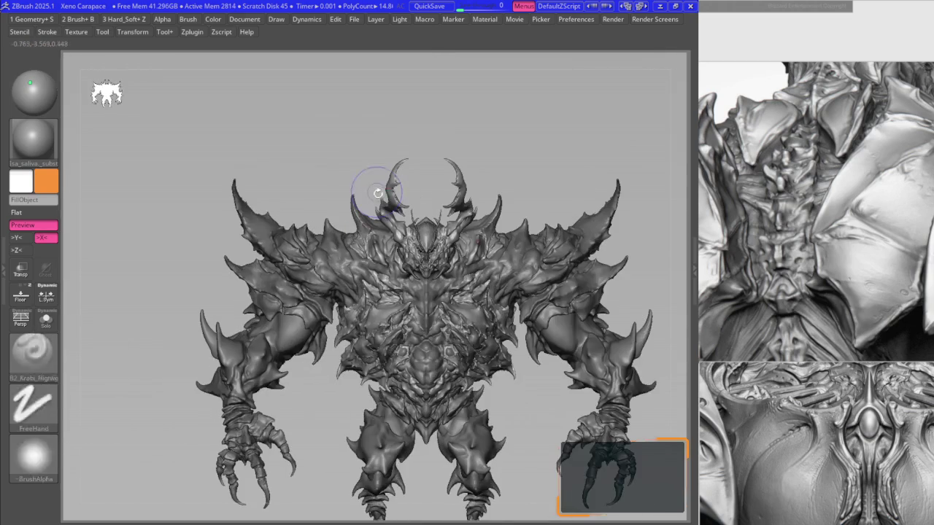
{"action": "key", "text": "f"}
{"action": "mouse_move", "coordinate": [375, 241]}
{"action": "right_mouse_down", "text": "ctrl"}
{"action": "mouse_move", "coordinate": [378, 224]}
{"action": "mouse_move", "coordinate": [391, 225]}
{"action": "right_mouse_up", "text": "ctrl"}
{"action": "mouse_move", "coordinate": [421, 262]}
{"action": "right_mouse_down", "text": "ctrl"}
{"action": "mouse_move", "coordinate": [430, 291]}
{"action": "mouse_move", "coordinate": [423, 299]}
{"action": "mouse_move", "coordinate": [414, 290]}
{"action": "mouse_move", "coordinate": [477, 293]}
{"action": "mouse_move", "coordinate": [447, 260]}
{"action": "mouse_move", "coordinate": [389, 269]}
{"action": "mouse_move", "coordinate": [406, 235]}
{"action": "mouse_move", "coordinate": [395, 246]}
{"action": "mouse_move", "coordinate": [385, 236]}
{"action": "mouse_move", "coordinate": [328, 231]}
{"action": "mouse_move", "coordinate": [358, 245]}
{"action": "right_mouse_up", "text": "ctrl"}
- Pick B2_Krabi_Highlight and carve a deepening crease along the middle plate's ridge
{"action": "key", "text": "1"}
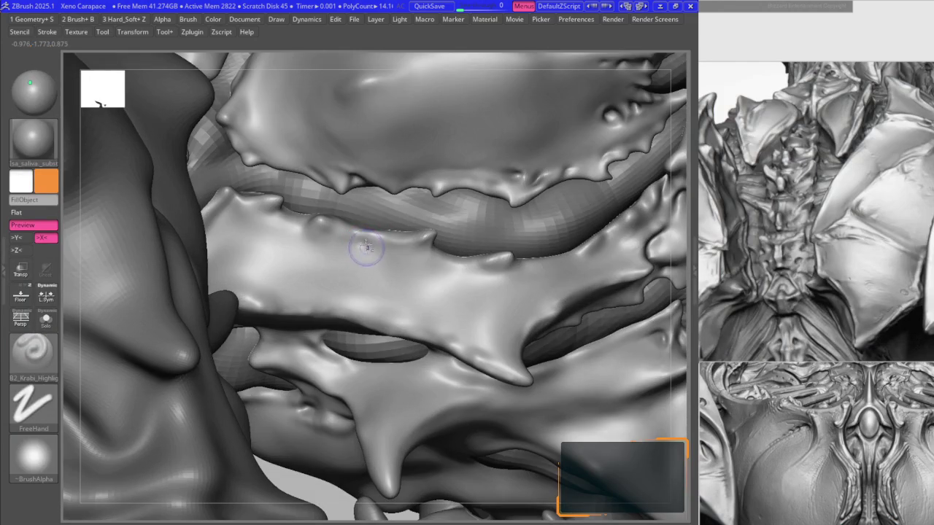
{"action": "key", "text": "shift"}
{"action": "key", "text": "space"}
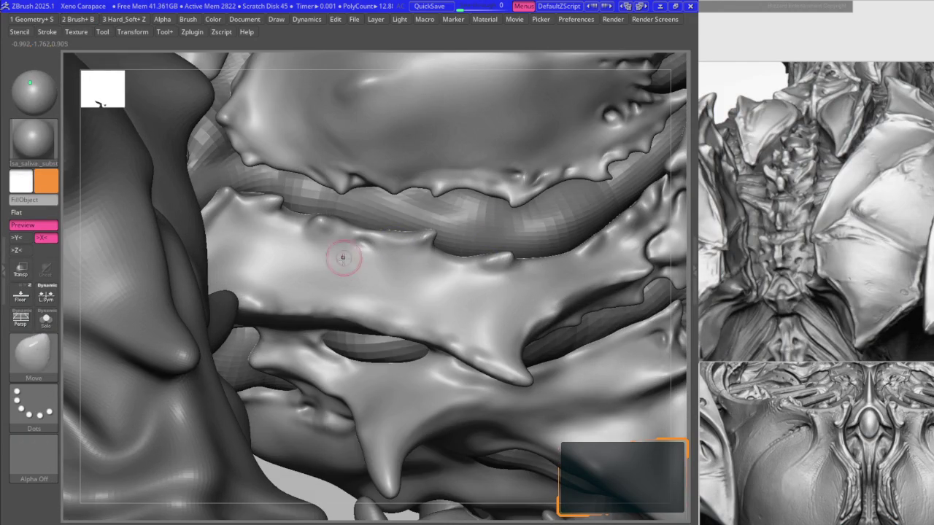
{"action": "key", "text": "b"}
{"action": "left_click", "coordinate": [287, 352]}
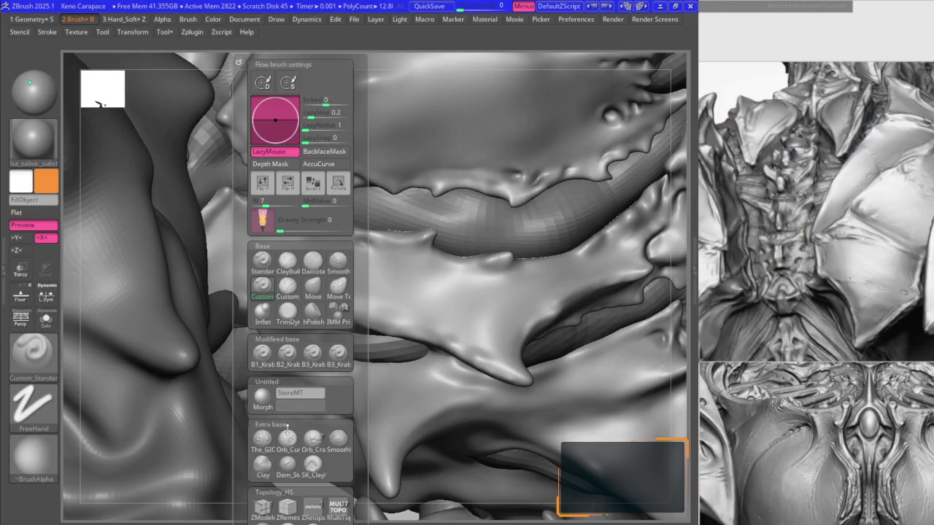
{"action": "left_click_drag", "start_coordinate": [364, 238], "coordinate": [385, 237]}
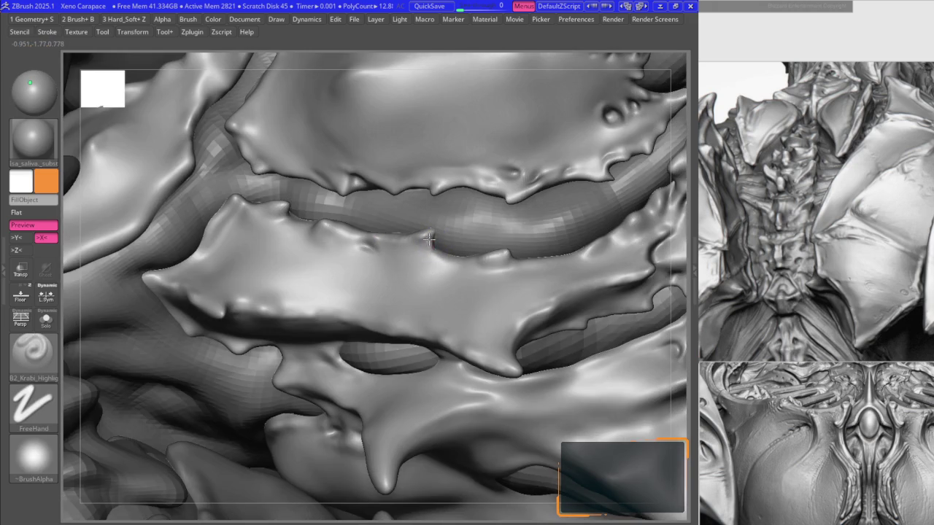
{"action": "left_click_drag", "start_coordinate": [429, 239], "coordinate": [479, 260]}
{"action": "key", "text": "b"}
{"action": "key", "text": "m"}
{"action": "key", "text": "v"}
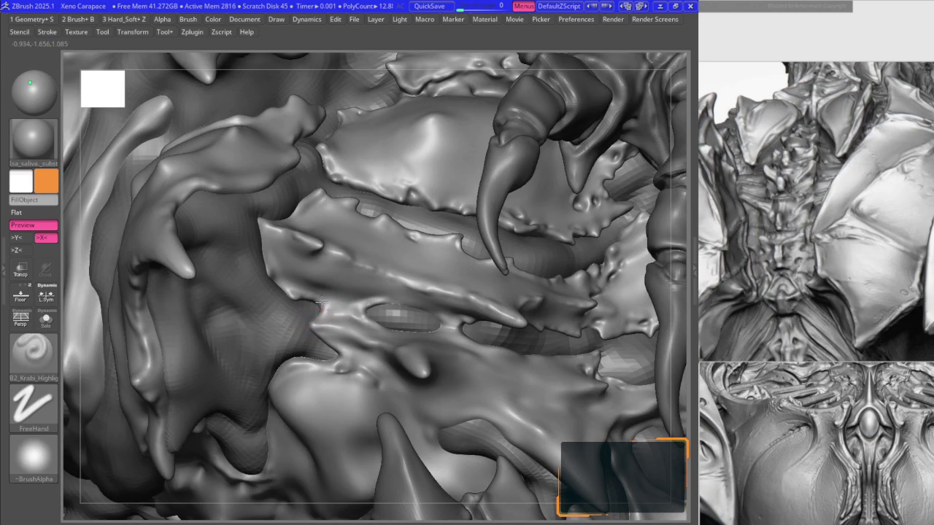
{"action": "mouse_move", "coordinate": [296, 290]}
{"action": "right_mouse_down", "text": "ctrl"}
{"action": "mouse_move", "coordinate": [364, 263]}
{"action": "mouse_move", "coordinate": [355, 274]}
{"action": "right_mouse_up", "text": "ctrl"}
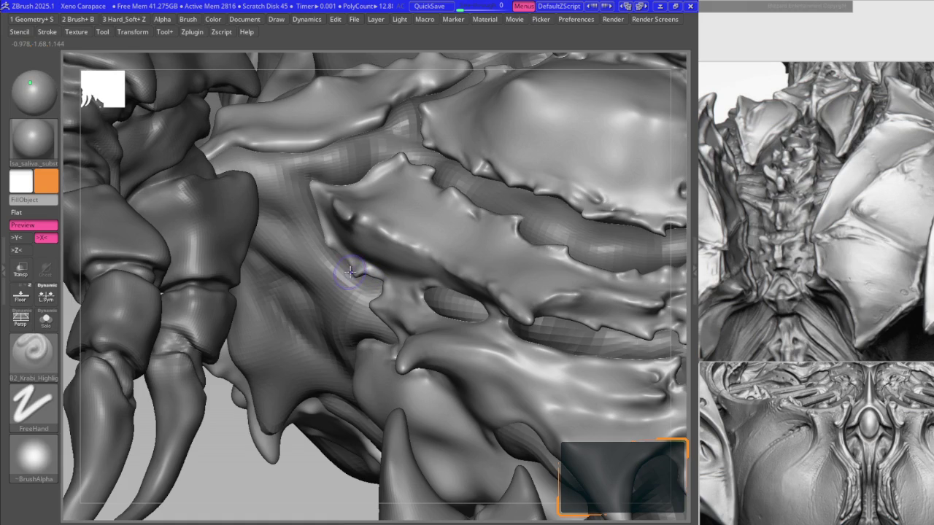
{"action": "mouse_move", "coordinate": [312, 187]}
{"action": "right_mouse_down", "text": "ctrl"}
{"action": "mouse_move", "coordinate": [293, 151]}
{"action": "mouse_move", "coordinate": [366, 253]}
{"action": "right_mouse_up", "text": "ctrl"}
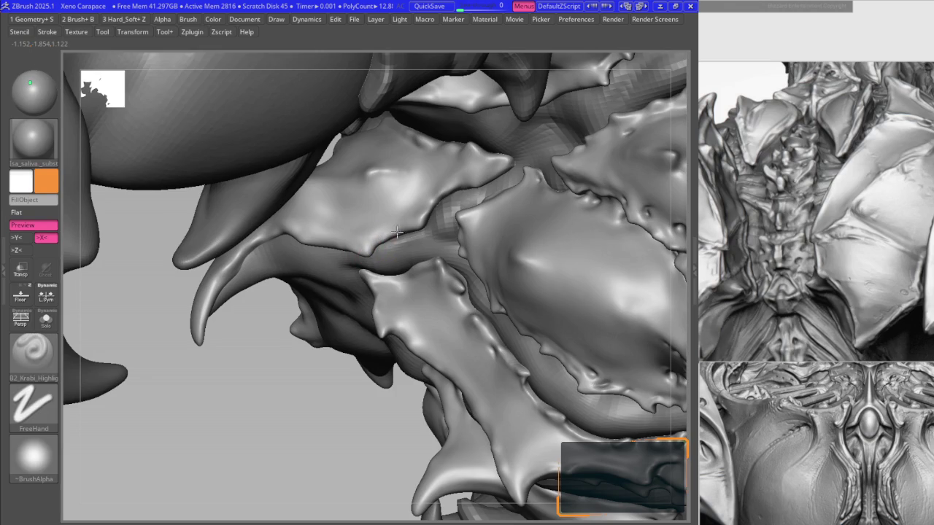
{"action": "right_click_drag", "start_coordinate": [397, 232], "coordinate": [427, 214]}
{"action": "mouse_move", "coordinate": [457, 173]}
{"action": "right_mouse_down"}
{"action": "mouse_move", "coordinate": [427, 206]}
{"action": "mouse_move", "coordinate": [429, 220]}
{"action": "mouse_move", "coordinate": [470, 193]}
{"action": "mouse_move", "coordinate": [404, 243]}
{"action": "mouse_move", "coordinate": [413, 219]}
{"action": "mouse_move", "coordinate": [420, 220]}
{"action": "mouse_move", "coordinate": [398, 225]}
{"action": "right_mouse_up"}
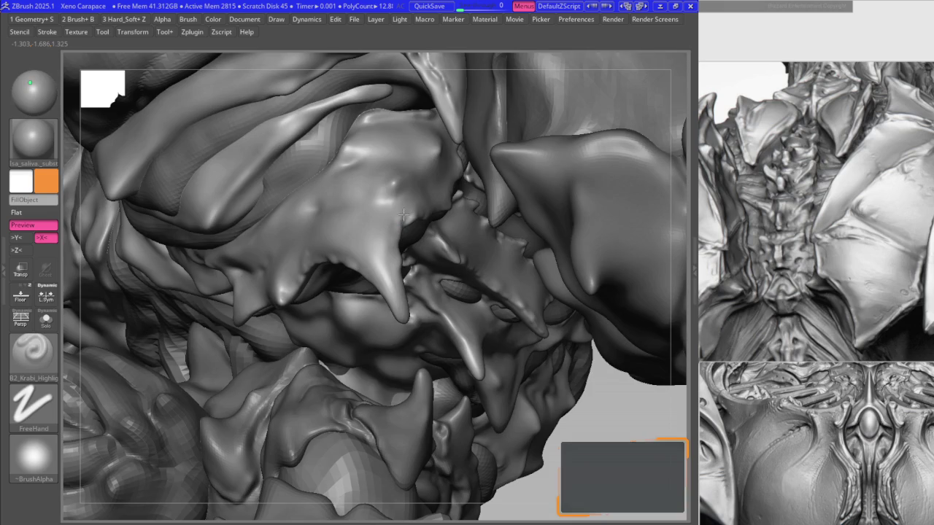
{"action": "mouse_move", "coordinate": [394, 184]}
{"action": "right_mouse_down", "text": "ctrl"}
{"action": "mouse_move", "coordinate": [386, 194]}
{"action": "mouse_move", "coordinate": [365, 156]}
{"action": "mouse_move", "coordinate": [397, 177]}
{"action": "mouse_move", "coordinate": [392, 191]}
{"action": "mouse_move", "coordinate": [445, 259]}
{"action": "mouse_move", "coordinate": [391, 253]}
{"action": "right_mouse_up", "text": "ctrl"}
- Carve a thin DamStandard crease into the jaw spike and smooth the surface around it
{"action": "key", "text": "b"}
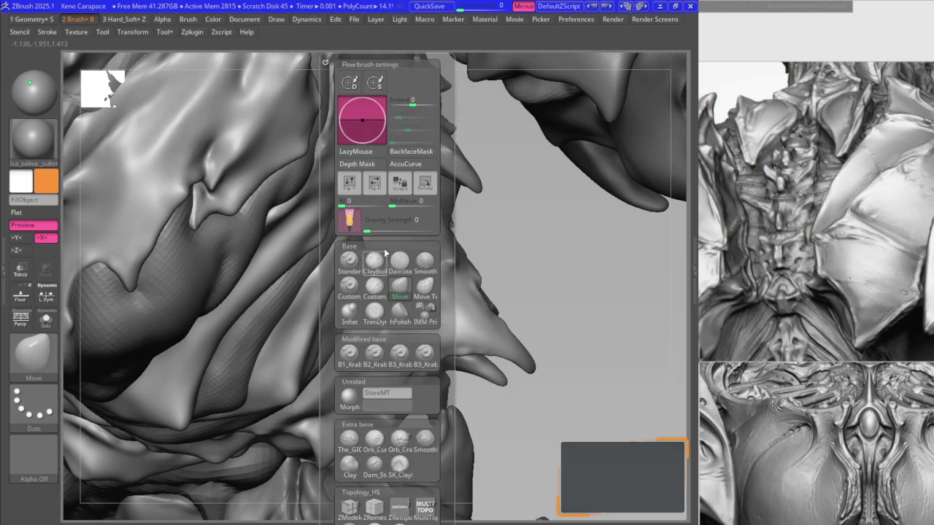
{"action": "left_click", "coordinate": [399, 260]}
{"action": "mouse_move", "coordinate": [387, 280]}
{"action": "left_mouse_down"}
{"action": "mouse_move", "coordinate": [385, 266]}
{"action": "mouse_move", "coordinate": [402, 255]}
{"action": "left_mouse_up"}
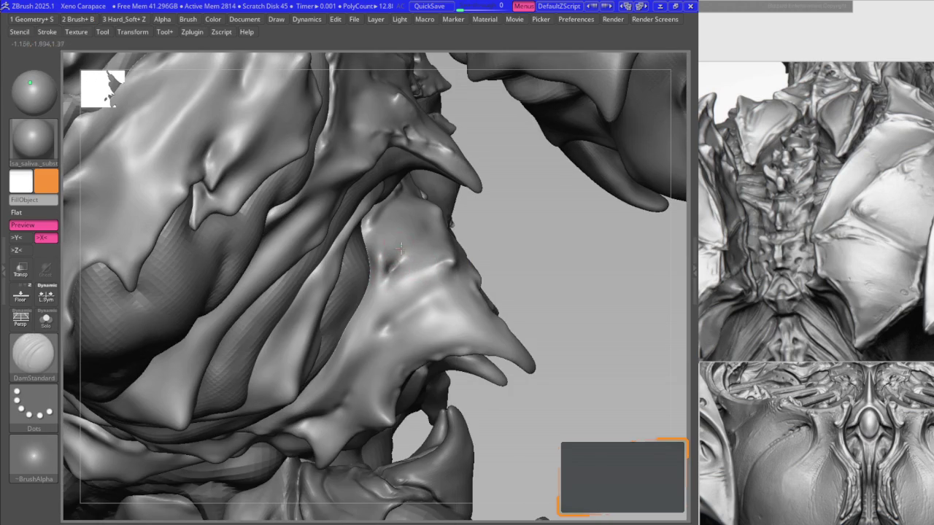
{"action": "right_click_drag", "start_coordinate": [390, 229], "coordinate": [392, 260]}
{"action": "key", "text": "1"}
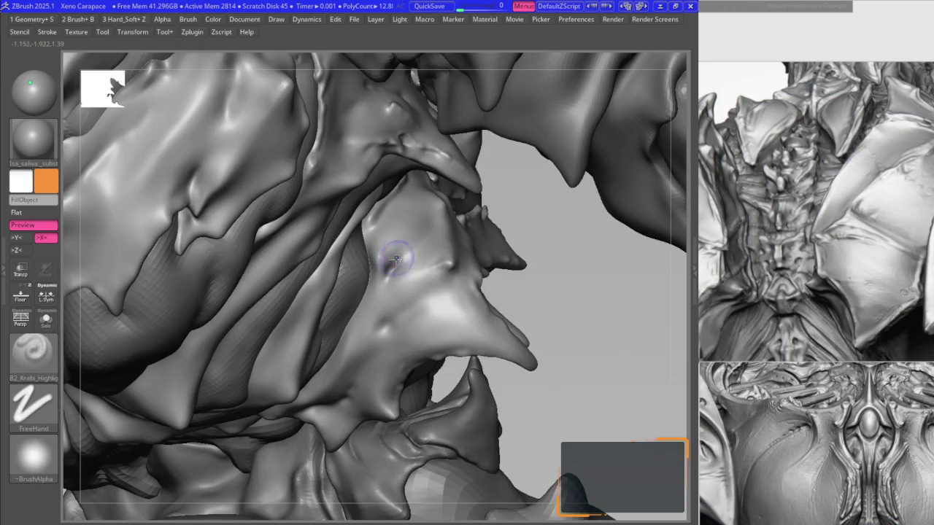
{"action": "key", "text": "shift"}
{"action": "key", "text": "space"}
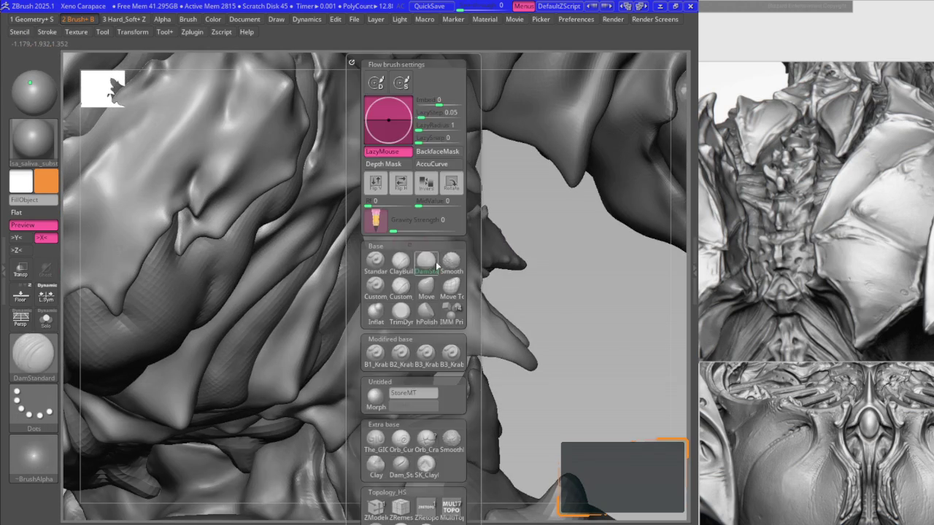
{"action": "left_click_drag", "start_coordinate": [393, 247], "coordinate": [399, 245], "text": "shift"}
- Orbit around the horned jaw plate to expose its right side
{"action": "key", "text": "b"}
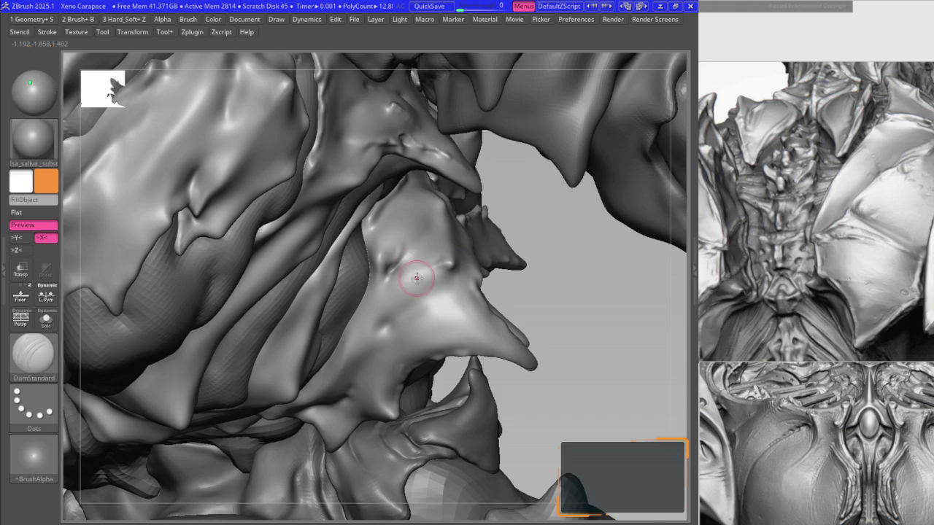
{"action": "right_click_drag", "start_coordinate": [416, 277], "coordinate": [431, 272]}
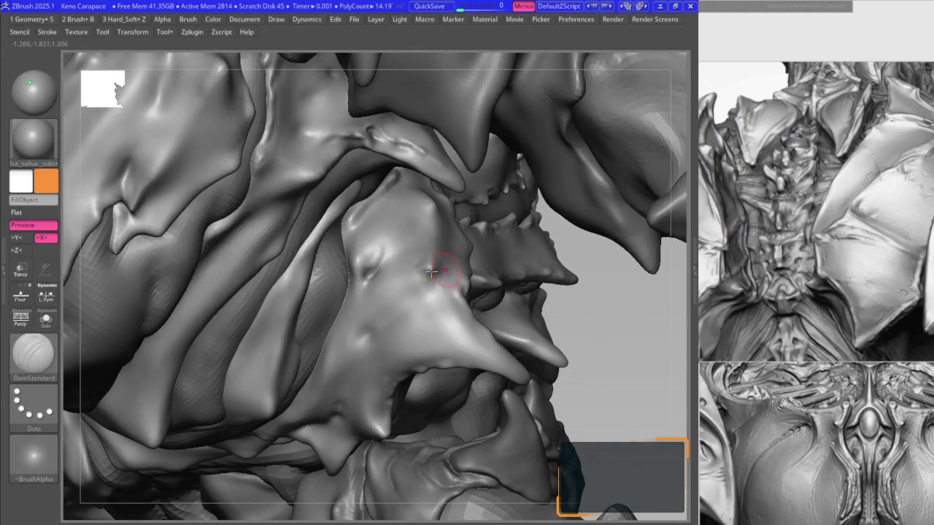
{"action": "key", "text": "1"}
{"action": "mouse_move", "coordinate": [398, 272]}
{"action": "right_mouse_down"}
{"action": "mouse_move", "coordinate": [408, 272]}
{"action": "mouse_move", "coordinate": [363, 275]}
{"action": "mouse_move", "coordinate": [345, 248]}
{"action": "right_mouse_up"}
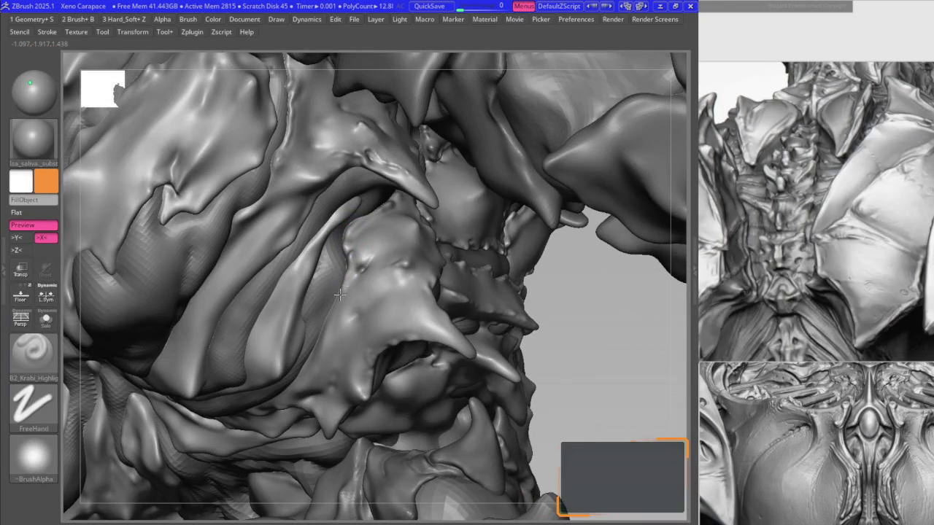
{"action": "right_click_drag", "start_coordinate": [334, 304], "coordinate": [332, 327]}
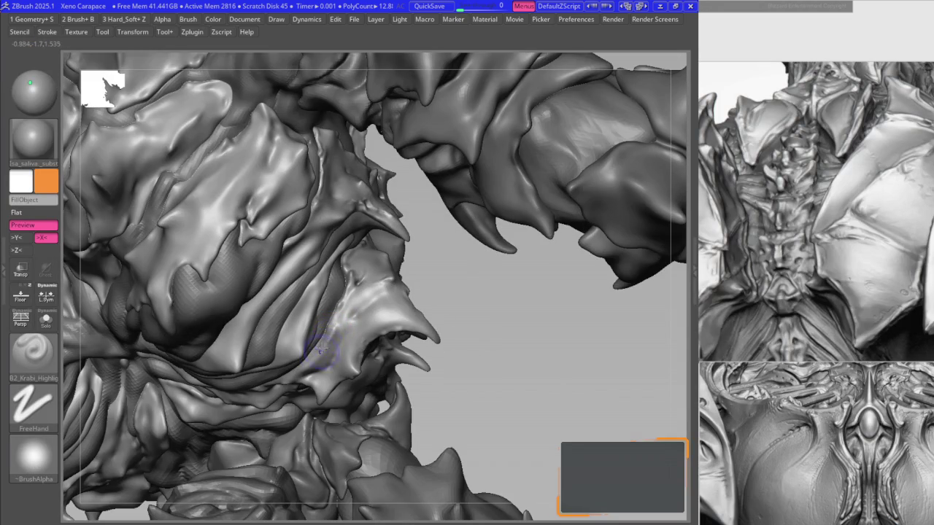
{"action": "mouse_move", "coordinate": [331, 323]}
{"action": "right_mouse_down"}
{"action": "mouse_move", "coordinate": [339, 306]}
{"action": "mouse_move", "coordinate": [356, 314]}
{"action": "mouse_move", "coordinate": [400, 264]}
{"action": "mouse_move", "coordinate": [343, 255]}
{"action": "mouse_move", "coordinate": [355, 281]}
{"action": "mouse_move", "coordinate": [340, 278]}
{"action": "mouse_move", "coordinate": [365, 248]}
{"action": "mouse_move", "coordinate": [334, 244]}
{"action": "mouse_move", "coordinate": [369, 236]}
{"action": "mouse_move", "coordinate": [358, 233]}
{"action": "right_mouse_up"}
- Alternate DamStandard and B2_Krabi_Highlight to carve detail along the chest plate edges
{"action": "key", "text": "b"}
{"action": "key", "text": "d"}
{"action": "key", "text": "s"}
{"action": "key", "text": "b"}
{"action": "key", "text": "k"}
{"action": "key", "text": "h"}
{"action": "key", "text": "b"}
{"action": "key", "text": "d"}
{"action": "key", "text": "s"}
{"action": "key", "text": "b"}
{"action": "key", "text": "k"}
{"action": "key", "text": "h"}
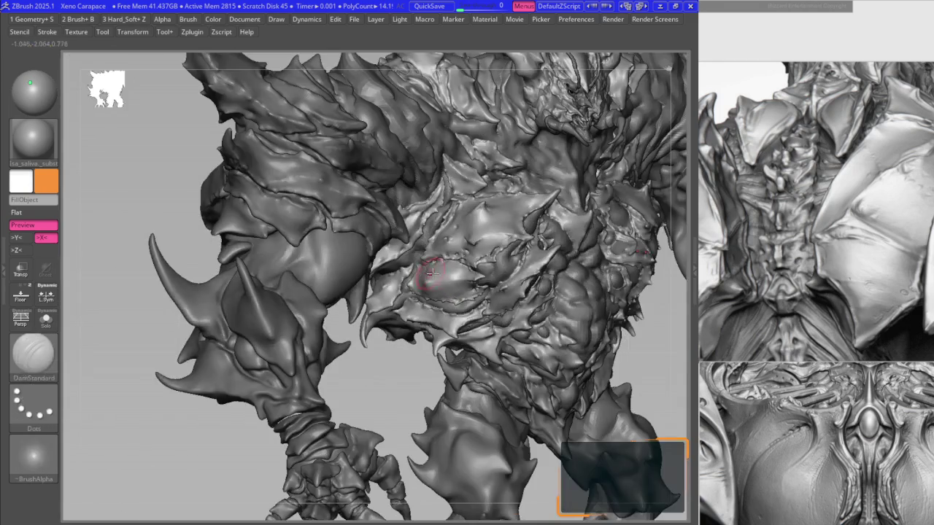
- Sharpen the central chest plate's left-side tips with B2_Krabi_Highlight and DamStandard
{"action": "right_click_drag", "start_coordinate": [431, 273], "coordinate": [444, 344]}
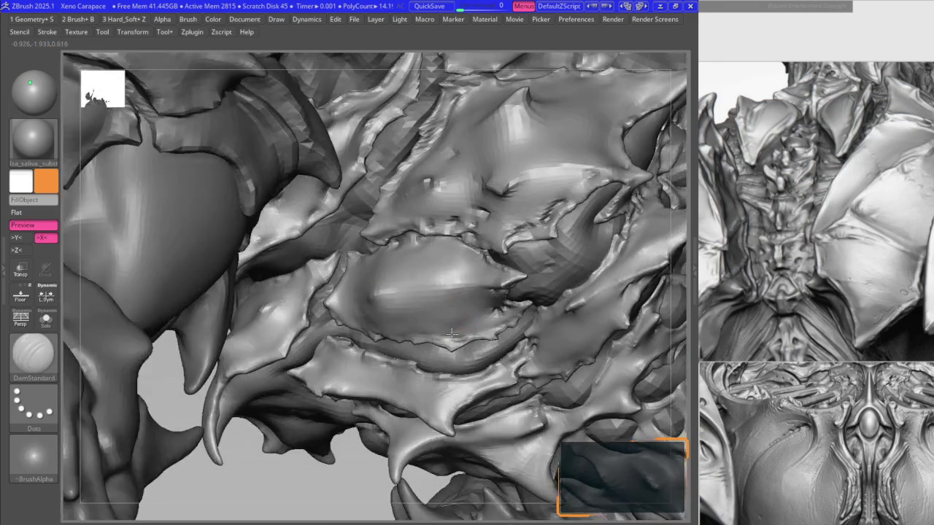
{"action": "key", "text": "b"}
{"action": "key", "text": "k"}
{"action": "key", "text": "h"}
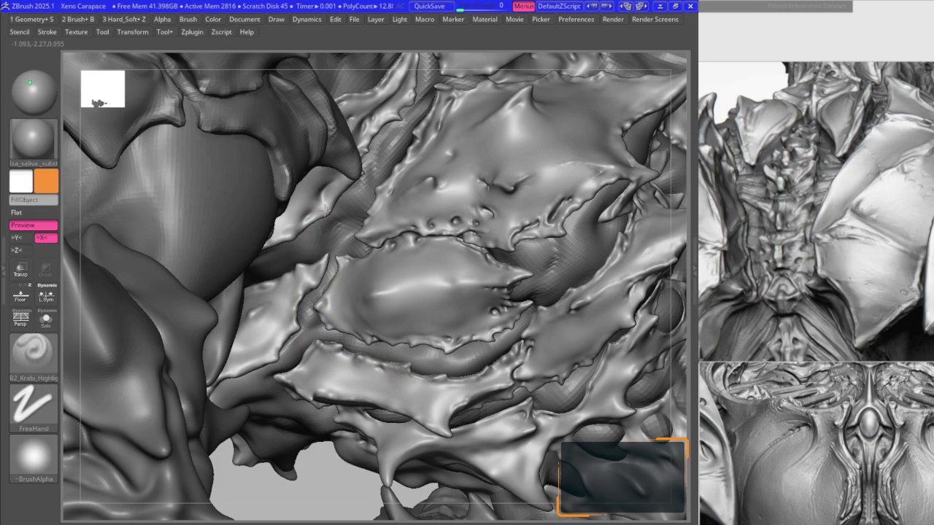
{"action": "key", "text": "b"}
{"action": "key", "text": "d"}
{"action": "key", "text": "s"}
{"action": "scroll", "coordinate": [332, 204], "scroll_direction": "up", "scroll_amount": 2}
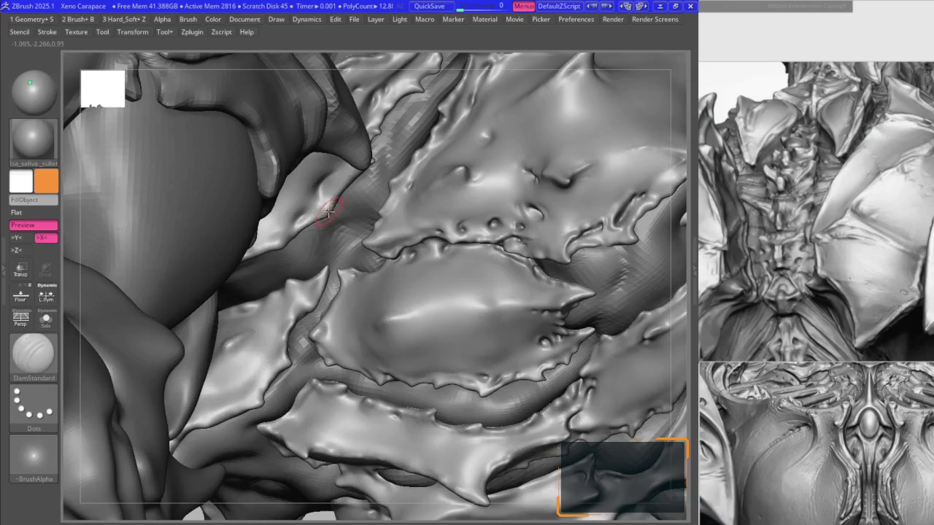
- Switch between the Move and edge-detailing brushes while orbiting around the chest plates
{"action": "key", "text": "b"}
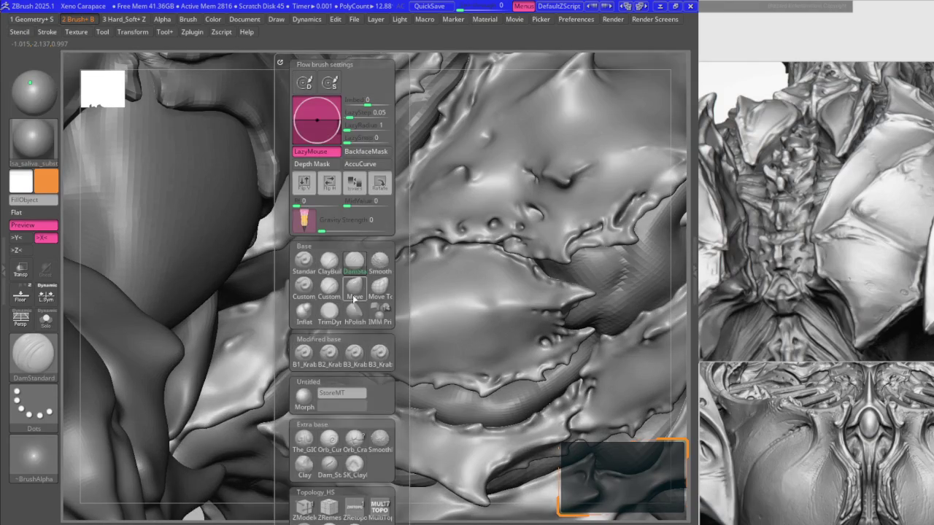
{"action": "key", "text": "m"}
{"action": "key", "text": "v"}
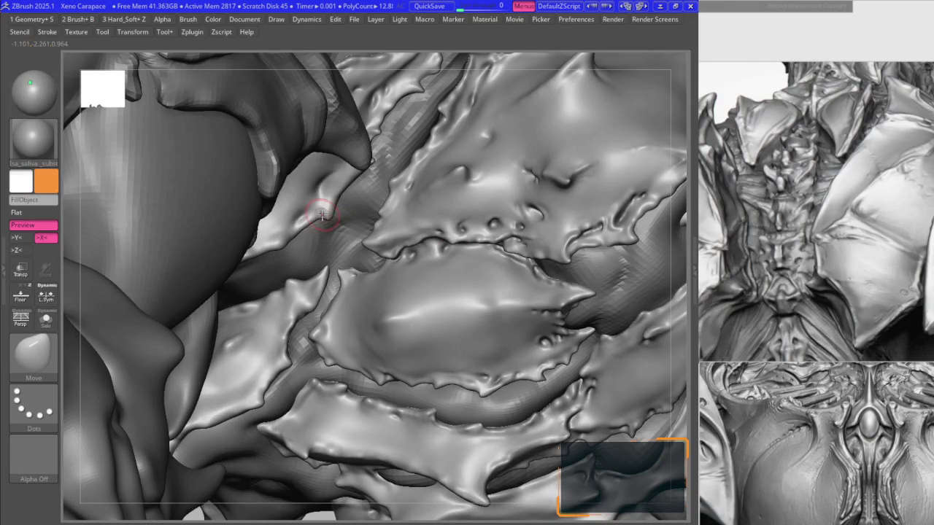
{"action": "key", "text": "1"}
{"action": "mouse_move", "coordinate": [339, 191]}
{"action": "right_mouse_down"}
{"action": "mouse_move", "coordinate": [347, 179]}
{"action": "mouse_move", "coordinate": [323, 152]}
{"action": "right_mouse_up"}
{"action": "key", "text": "b"}
{"action": "key", "text": "m"}
{"action": "key", "text": "v"}
{"action": "key", "text": "space"}
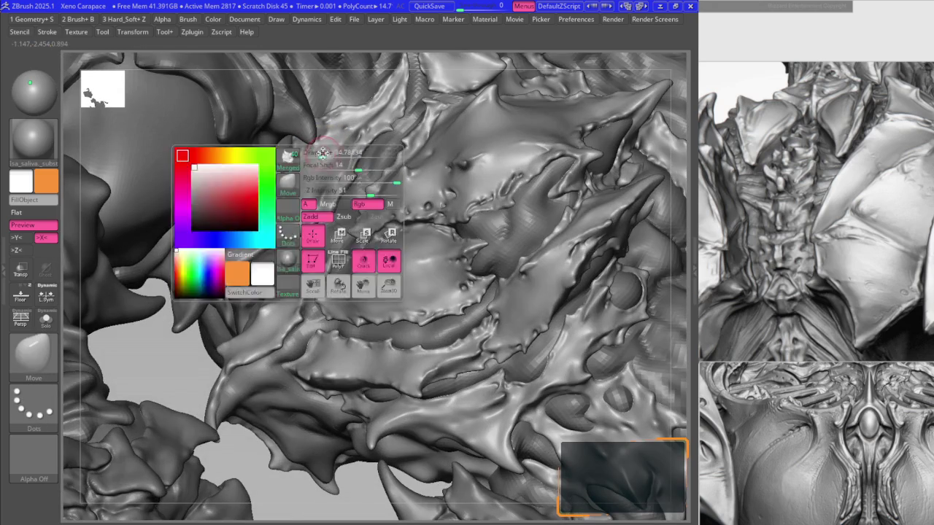
{"action": "key", "text": "1"}
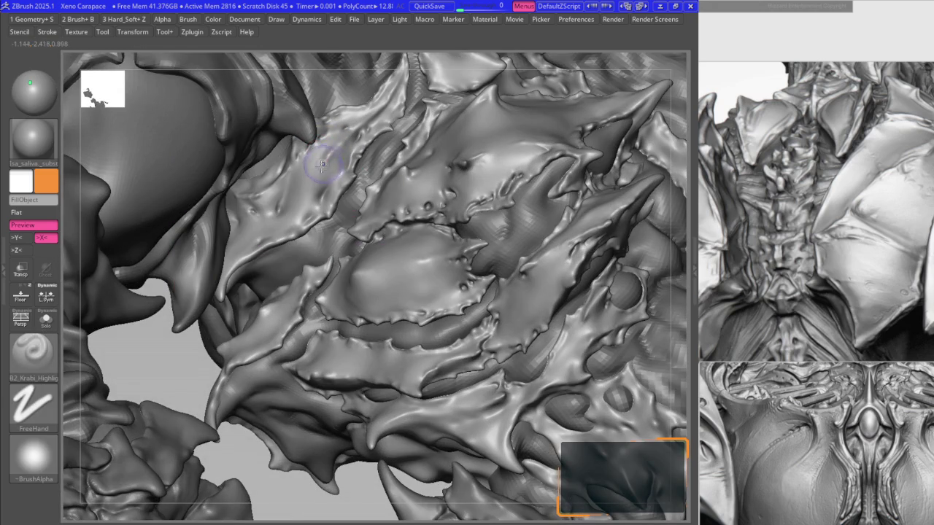
{"action": "mouse_move", "coordinate": [325, 156]}
{"action": "right_mouse_down", "text": "ctrl"}
{"action": "mouse_move", "coordinate": [68, 431]}
{"action": "mouse_move", "coordinate": [317, 223]}
{"action": "mouse_move", "coordinate": [410, 206]}
{"action": "right_mouse_up", "text": "ctrl"}
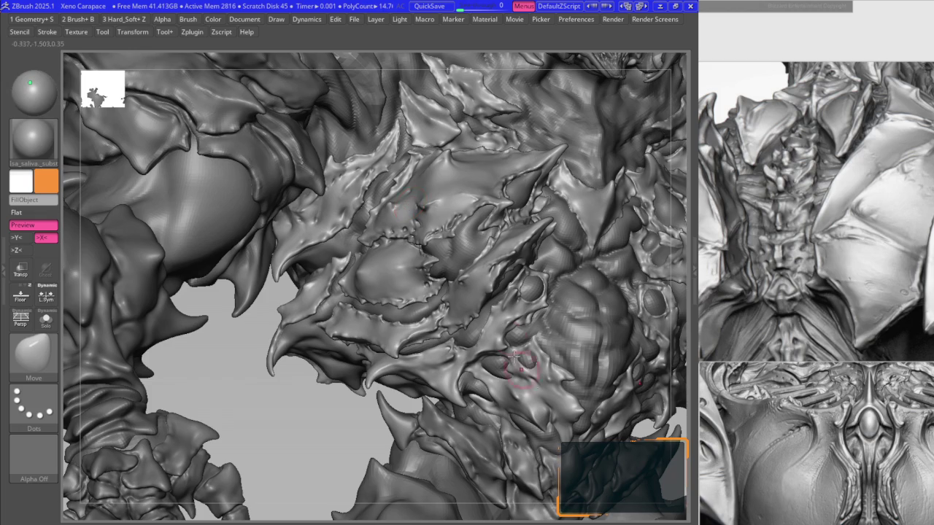
- Frame the chest, carve a groove from the plate bulge toward the spike, and zoom out
{"action": "key", "text": "ctrl"}
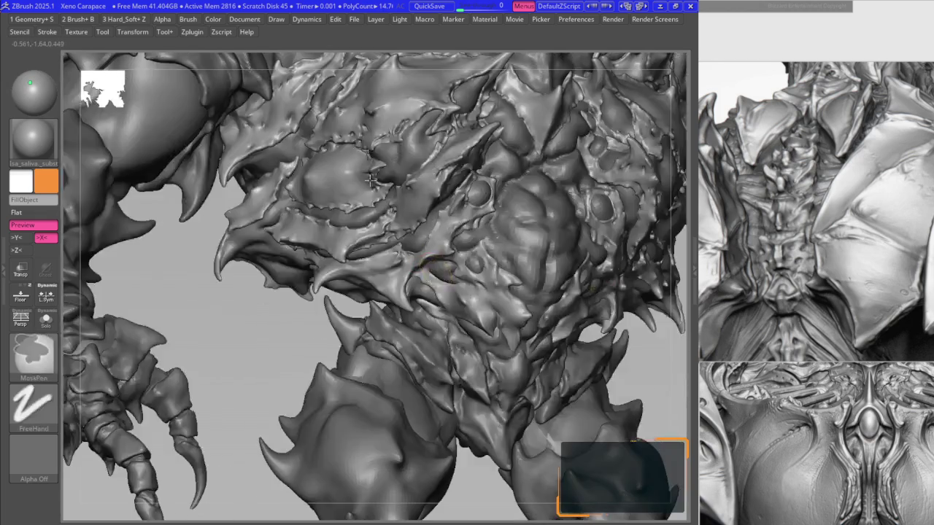
{"action": "right_click_drag", "start_coordinate": [437, 319], "coordinate": [456, 186]}
{"action": "mouse_move", "coordinate": [406, 216]}
{"action": "right_mouse_down"}
{"action": "mouse_move", "coordinate": [386, 205]}
{"action": "mouse_move", "coordinate": [423, 255]}
{"action": "mouse_move", "coordinate": [429, 216]}
{"action": "right_mouse_up"}
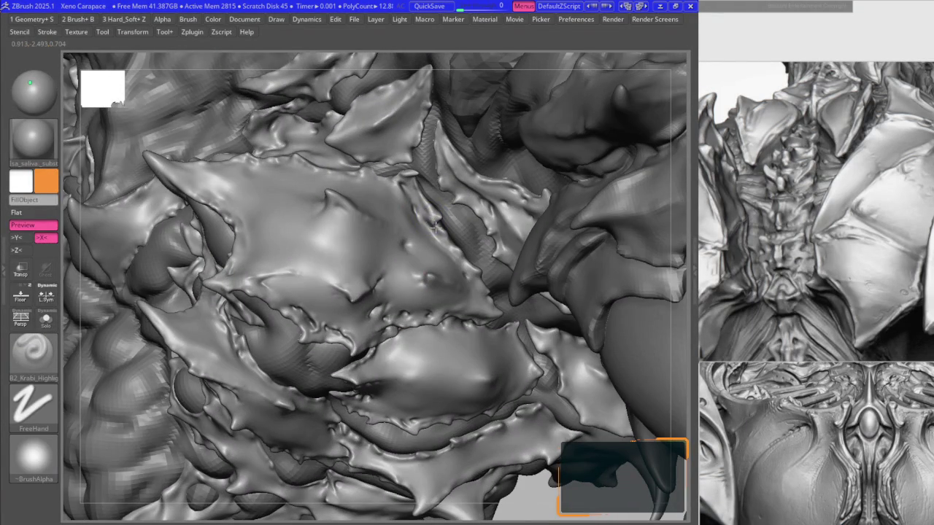
{"action": "mouse_move", "coordinate": [414, 189]}
{"action": "right_mouse_down", "text": "ctrl"}
{"action": "mouse_move", "coordinate": [440, 188]}
{"action": "mouse_move", "coordinate": [411, 132]}
{"action": "right_mouse_up", "text": "ctrl"}
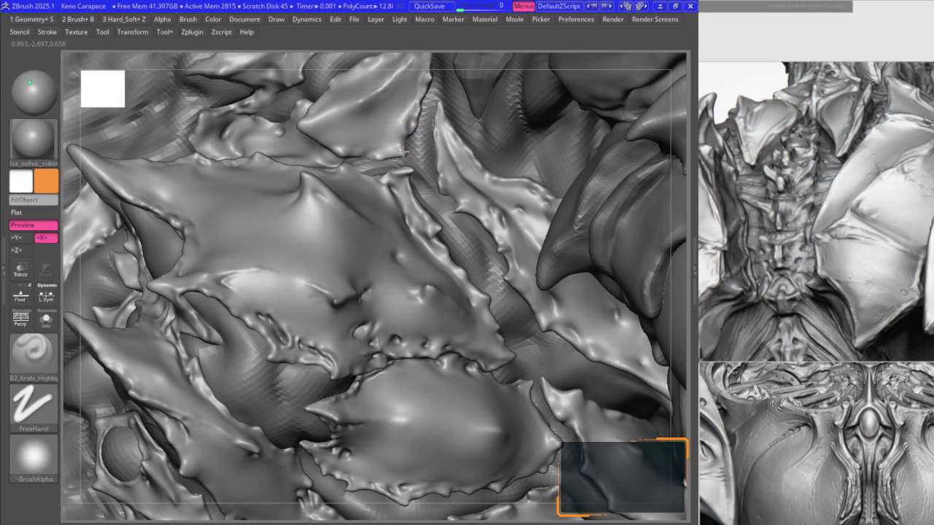
{"action": "right_click_drag", "start_coordinate": [313, 142], "coordinate": [334, 169]}
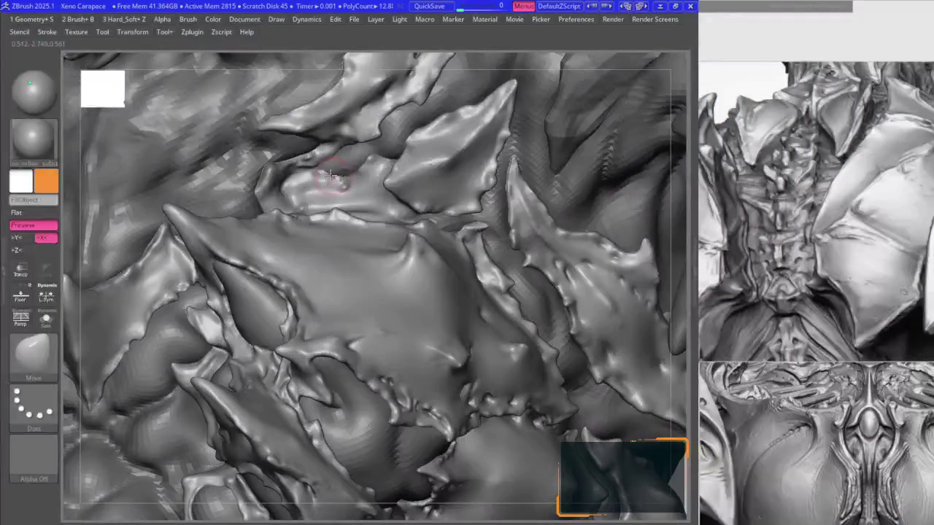
{"action": "left_click_drag", "start_coordinate": [370, 159], "coordinate": [409, 136]}
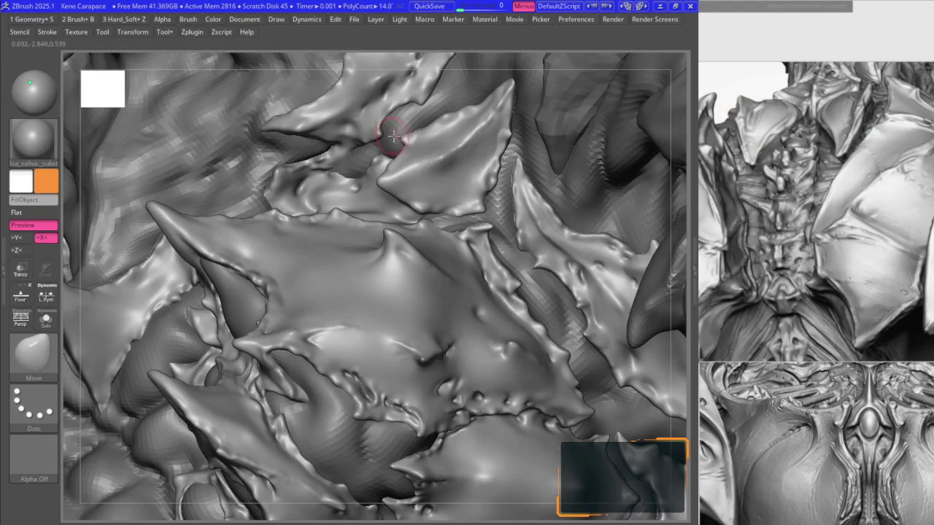
{"action": "mouse_move", "coordinate": [403, 139]}
{"action": "right_mouse_down", "text": "ctrl"}
{"action": "mouse_move", "coordinate": [377, 189]}
{"action": "mouse_move", "coordinate": [293, 165]}
{"action": "right_mouse_up", "text": "ctrl"}
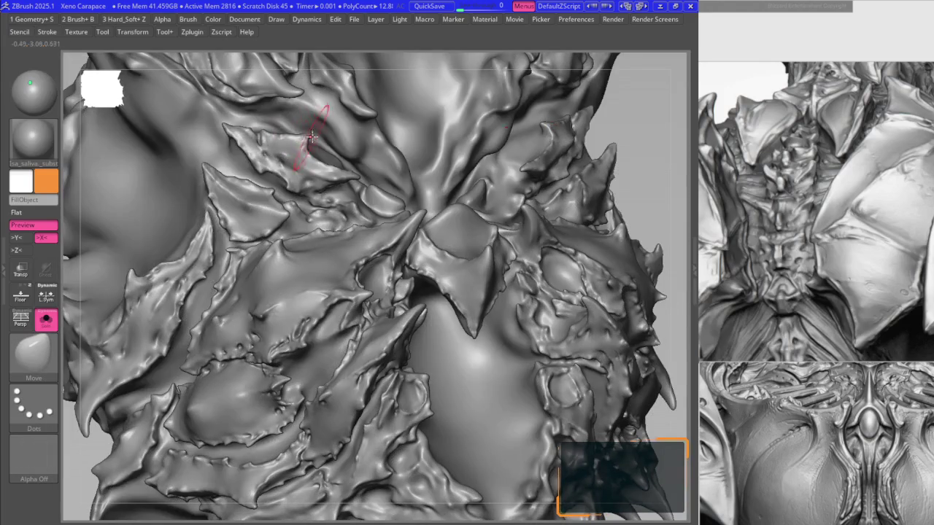
- Rotate side-on and use the B2_Krabi_Highlight brush to start a dimple in the plate centre
{"action": "right_click_drag", "start_coordinate": [311, 137], "coordinate": [309, 139]}
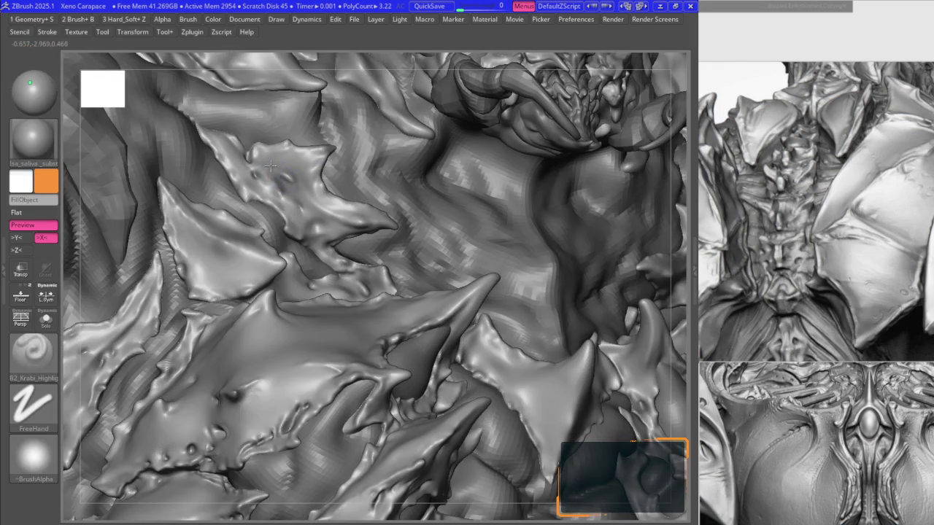
{"action": "key", "text": "1"}
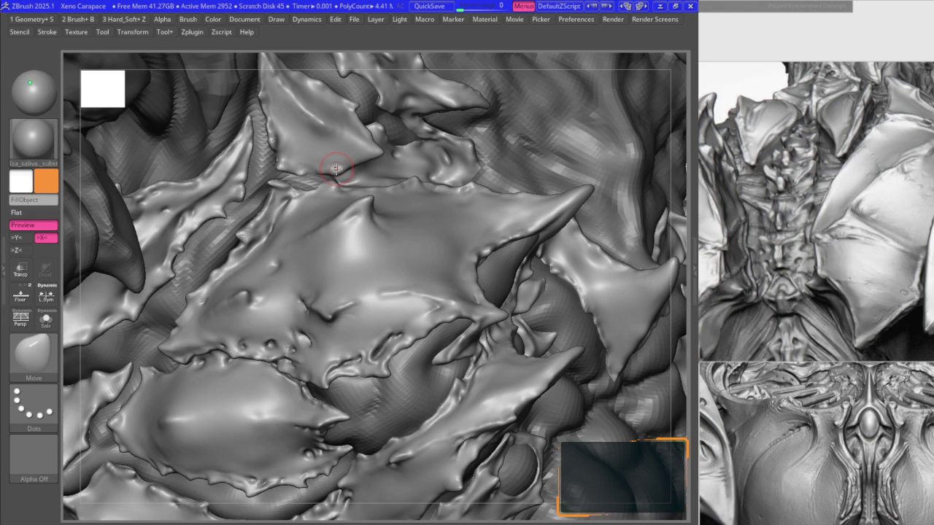
{"action": "mouse_move", "coordinate": [420, 219]}
{"action": "right_mouse_down", "text": "ctrl"}
{"action": "mouse_move", "coordinate": [430, 248]}
{"action": "mouse_move", "coordinate": [489, 248]}
{"action": "right_mouse_up", "text": "ctrl"}
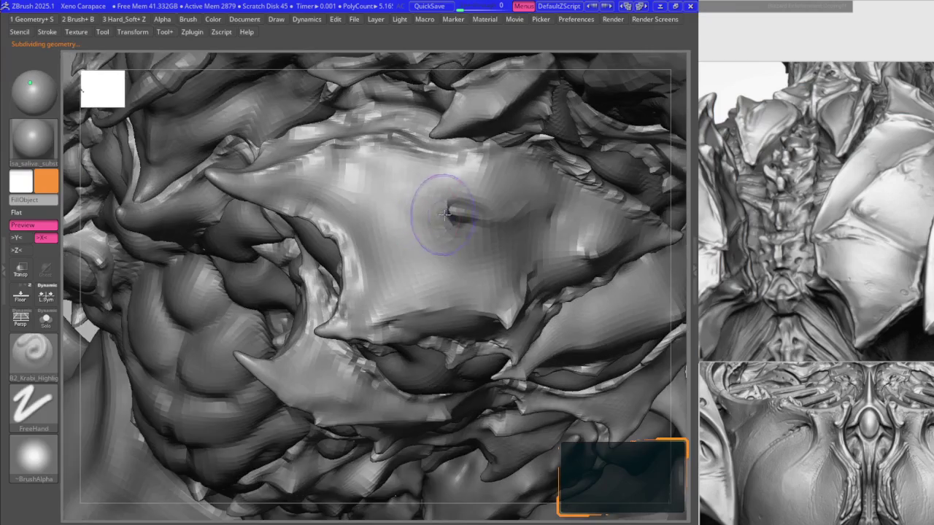
- Drop the mesh to a lower subdivision level before reshaping the plate
{"action": "key", "text": "b"}
{"action": "key", "text": "m"}
{"action": "key", "text": "v"}
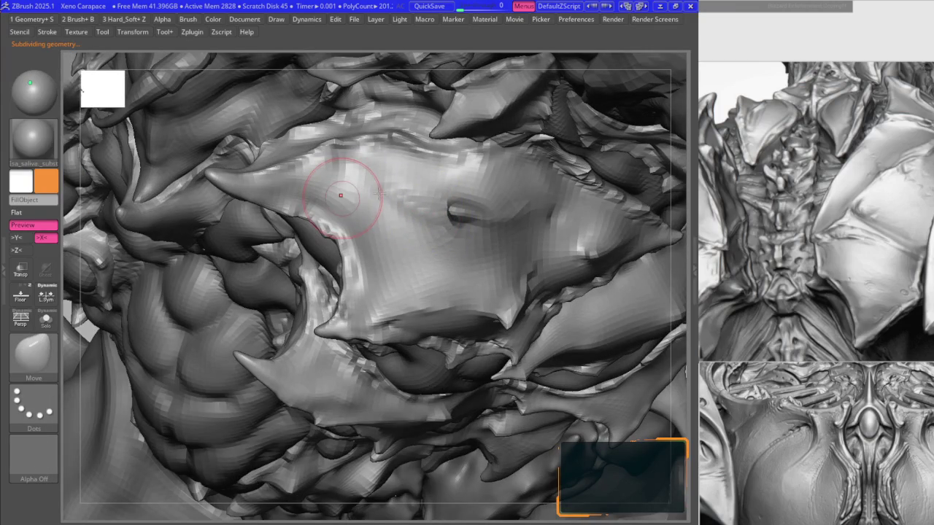
{"action": "key", "text": "shift+d"}
{"action": "key", "text": "b"}
{"action": "key", "text": "s"}
{"action": "key", "text": "m"}
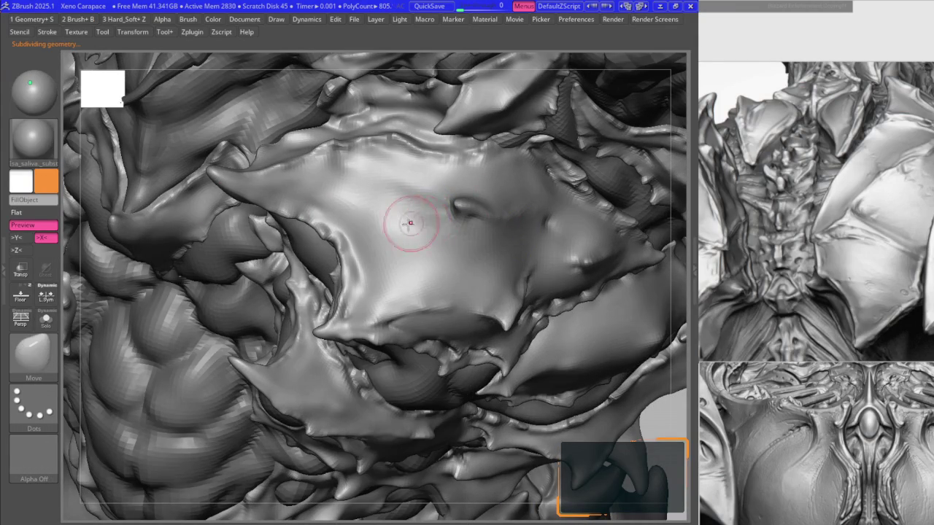
- With the Move brush, push the central plate surface around the new dimple
{"action": "key", "text": "b"}
{"action": "left_click", "coordinate": [396, 353]}
{"action": "key", "text": "b"}
{"action": "key", "text": "m"}
{"action": "key", "text": "v"}
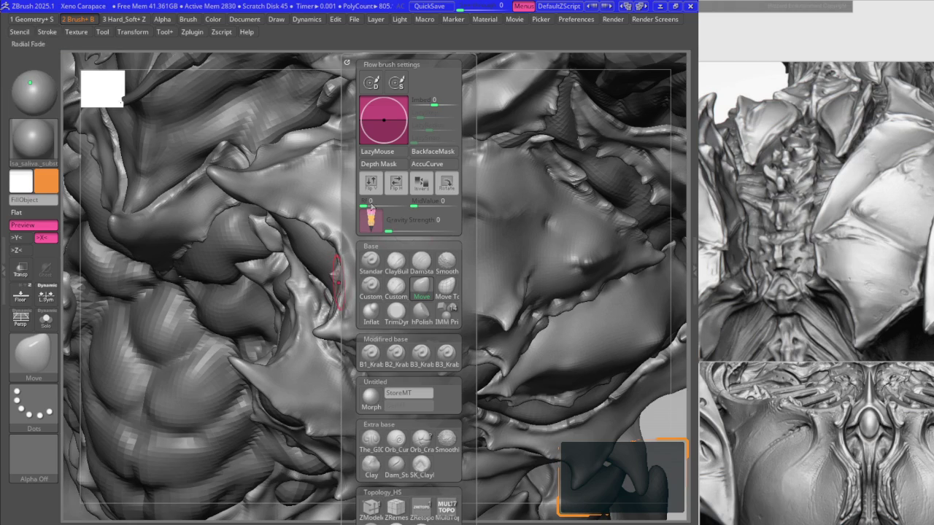
{"action": "left_click_drag", "start_coordinate": [478, 254], "coordinate": [421, 209]}
- Return to the finer subdivision level and Shift-smooth the dent into a shallower dimple
{"action": "key", "text": "d"}
{"action": "key", "text": "b"}
{"action": "key", "text": "k"}
{"action": "key", "text": "h"}
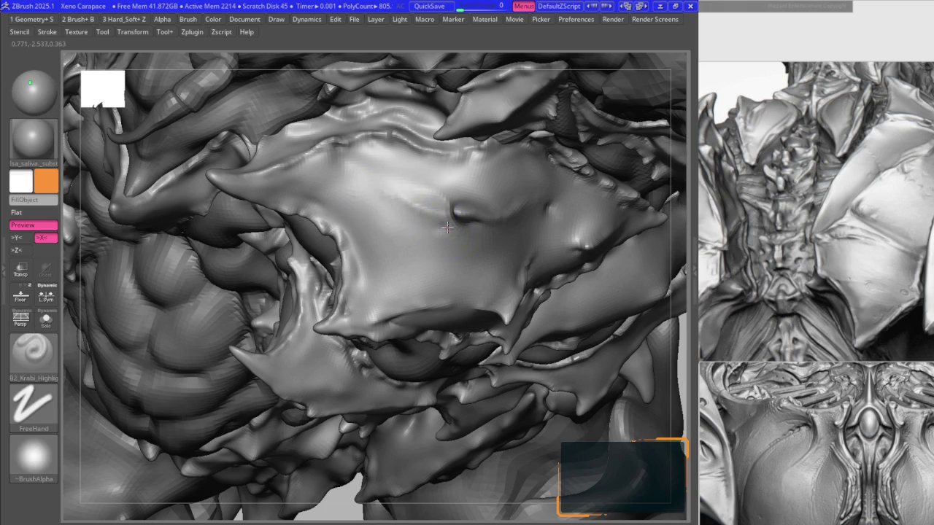
{"action": "key", "text": "shift+d"}
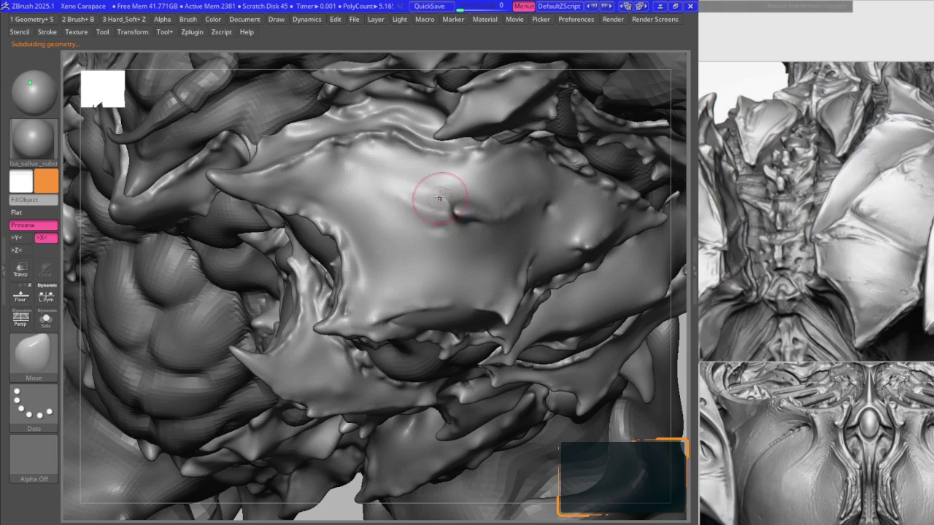
{"action": "key", "text": "d"}
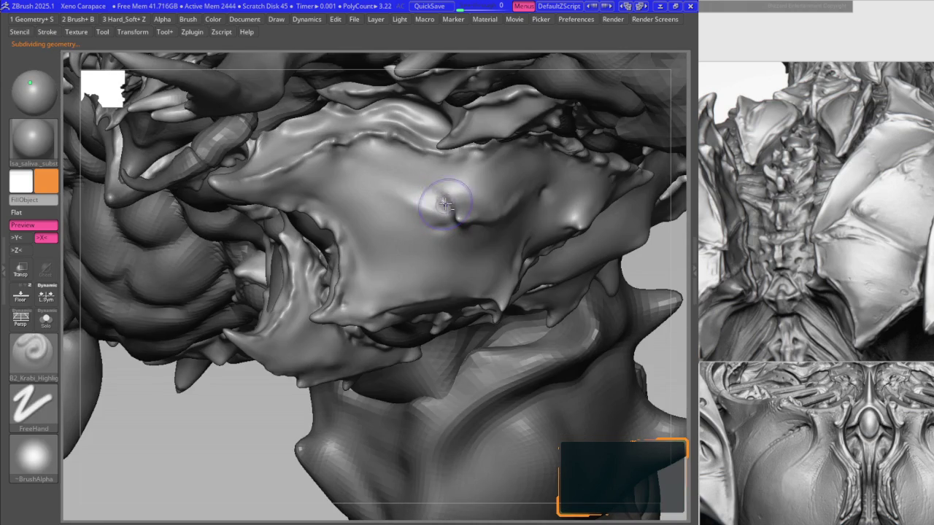
{"action": "key", "text": "space"}
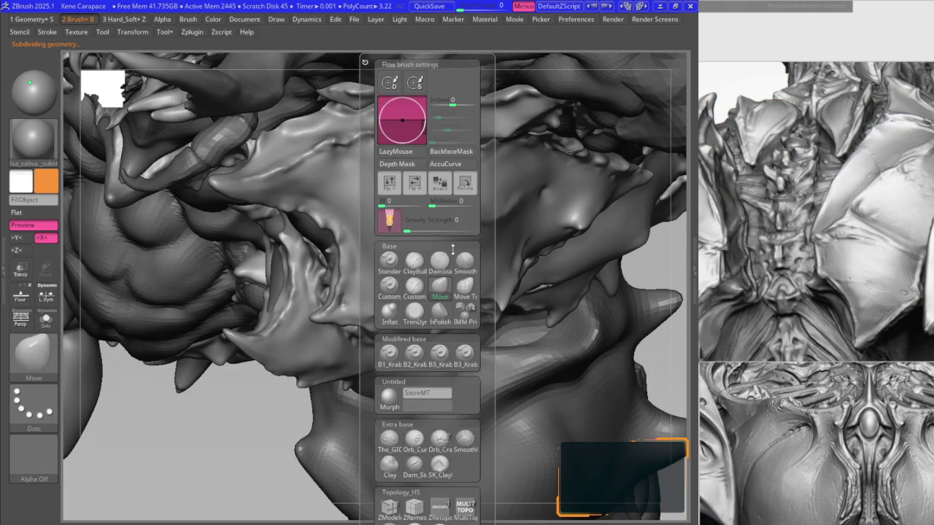
{"action": "key", "text": "shift"}
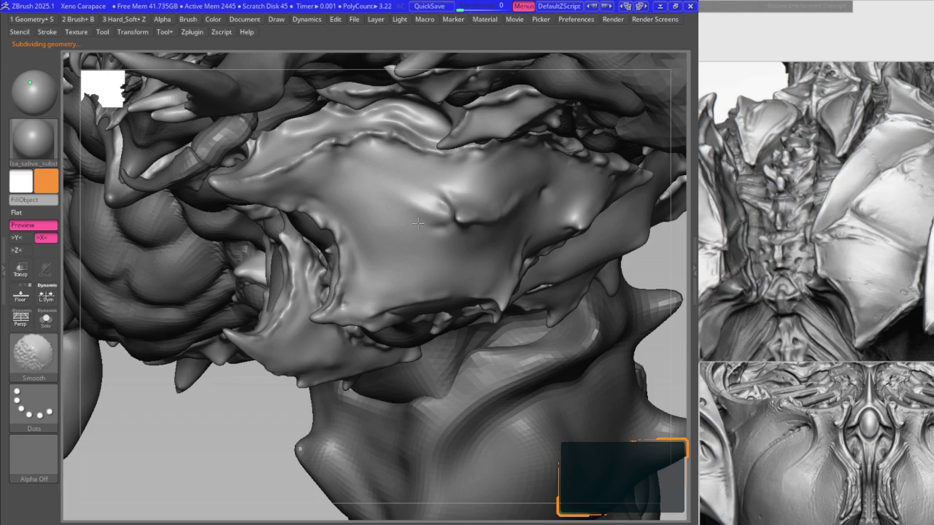
{"action": "scroll", "coordinate": [431, 224], "scroll_direction": "up", "scroll_amount": 3}
{"action": "key", "text": "space"}
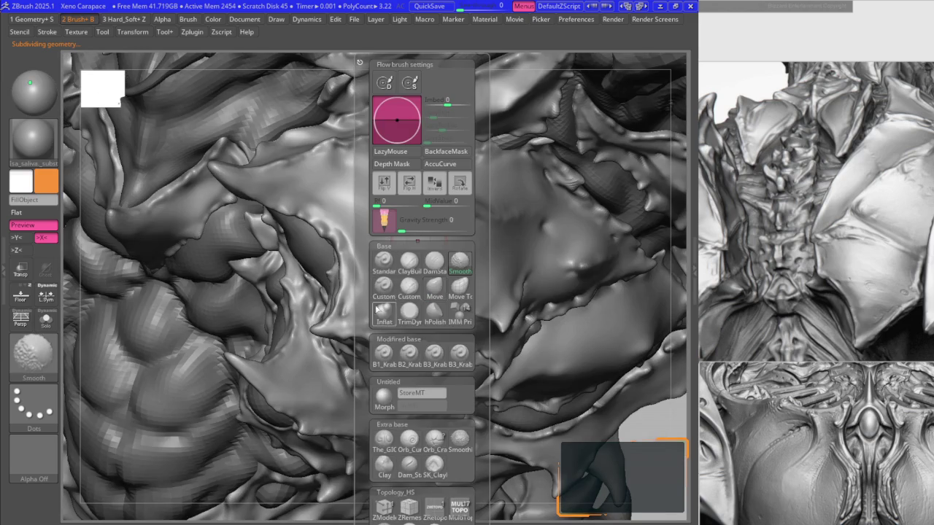
{"action": "left_click", "coordinate": [409, 354]}
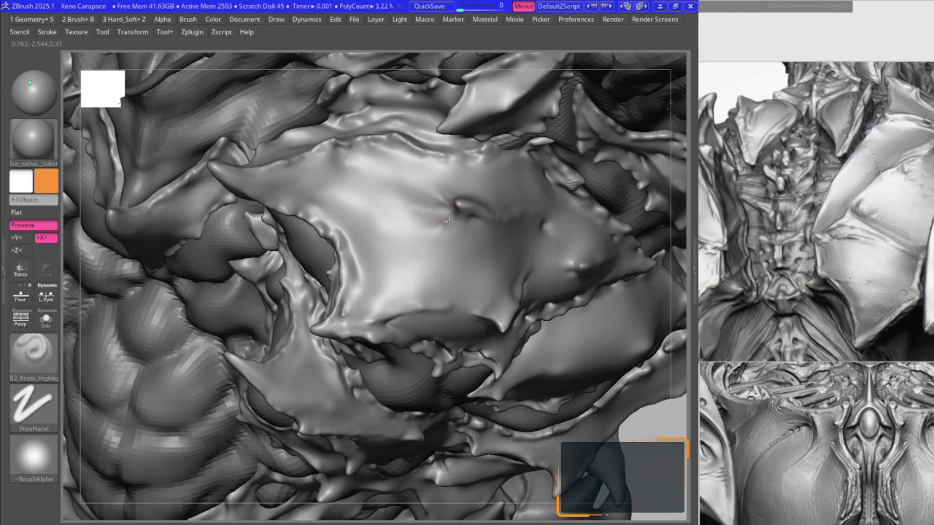
- Orbit around the chest and nudge the plate's right side with the Move brush
{"action": "mouse_move", "coordinate": [427, 177]}
{"action": "right_mouse_down"}
{"action": "mouse_move", "coordinate": [441, 207]}
{"action": "mouse_move", "coordinate": [442, 189]}
{"action": "mouse_move", "coordinate": [430, 245]}
{"action": "mouse_move", "coordinate": [361, 248]}
{"action": "mouse_move", "coordinate": [380, 236]}
{"action": "mouse_move", "coordinate": [386, 245]}
{"action": "right_mouse_up"}
{"action": "key", "text": "b"}
{"action": "key", "text": "m"}
{"action": "key", "text": "v"}
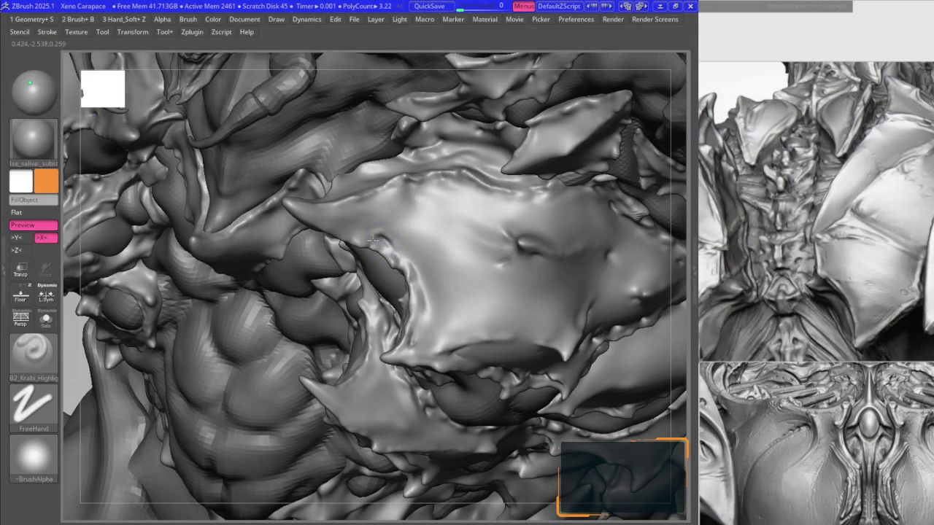
{"action": "right_click_drag", "start_coordinate": [367, 241], "coordinate": [350, 198]}
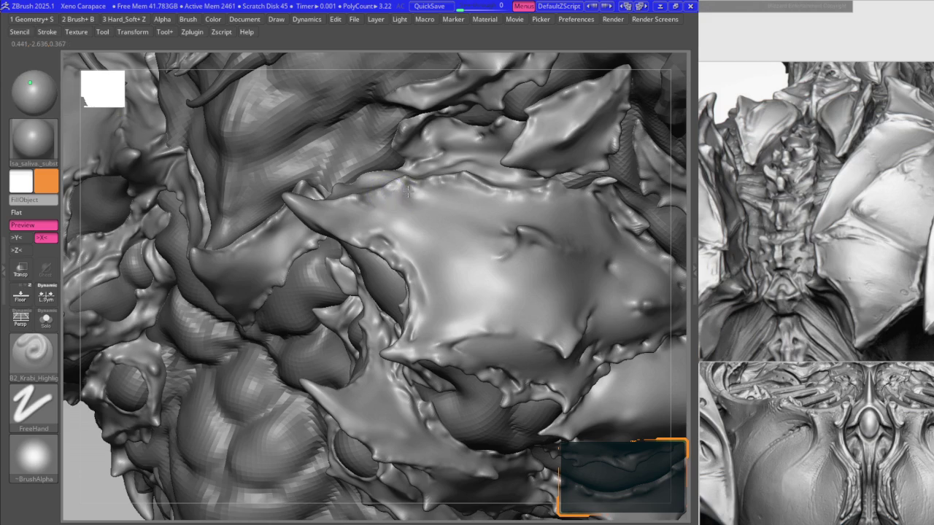
{"action": "key", "text": "b"}
{"action": "key", "text": "m"}
{"action": "key", "text": "v"}
{"action": "mouse_move", "coordinate": [517, 237]}
{"action": "right_mouse_down"}
{"action": "mouse_move", "coordinate": [413, 299]}
{"action": "mouse_move", "coordinate": [438, 343]}
{"action": "right_mouse_up"}
- Carve small dimples with B2_Krabi_Highlight and Shift-smooth the surface around them
{"action": "key", "text": "1"}
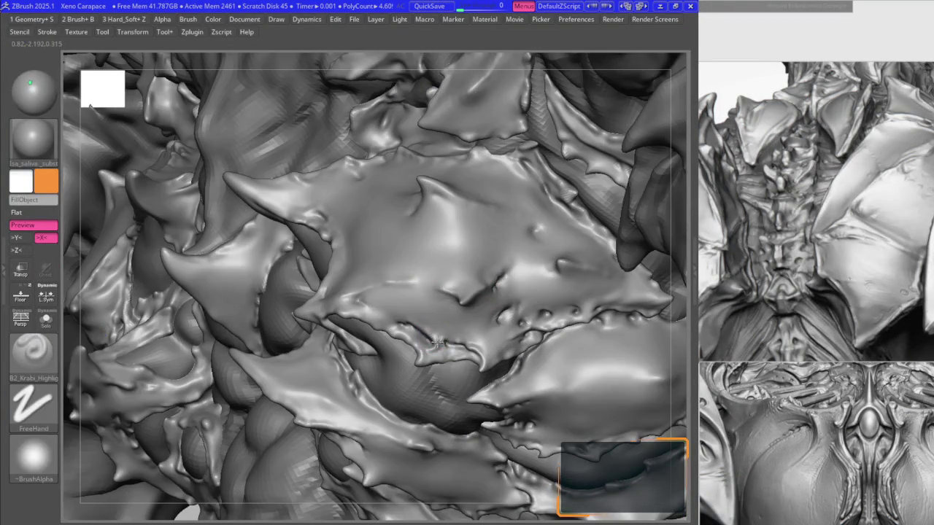
{"action": "mouse_move", "coordinate": [495, 328]}
{"action": "right_mouse_down"}
{"action": "mouse_move", "coordinate": [493, 271]}
{"action": "mouse_move", "coordinate": [543, 231]}
{"action": "right_mouse_up"}
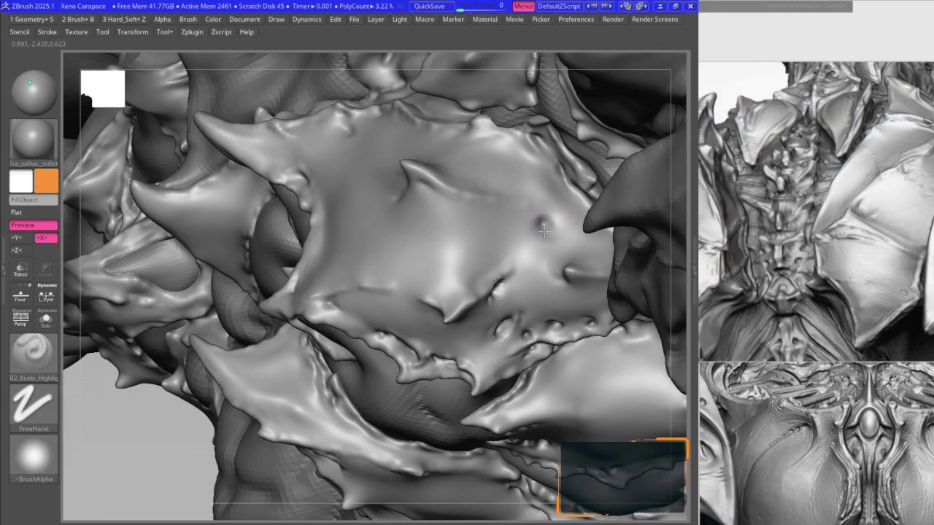
{"action": "key", "text": "space"}
{"action": "key", "text": "shift"}
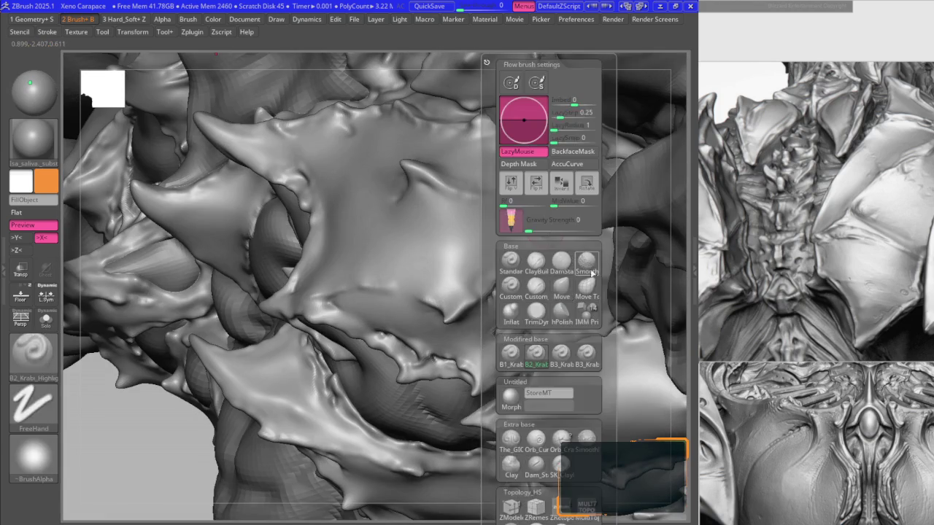
{"action": "key", "text": "space"}
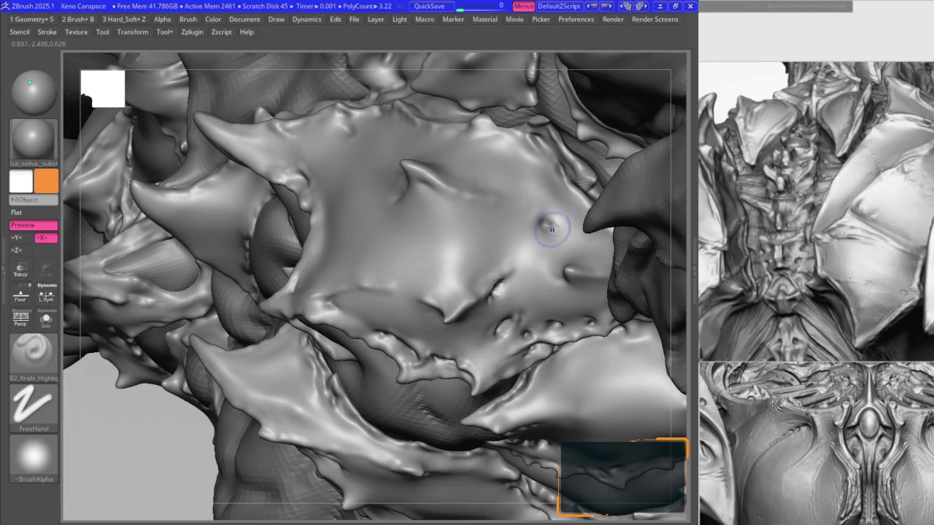
{"action": "key", "text": "space"}
{"action": "key", "text": "shift"}
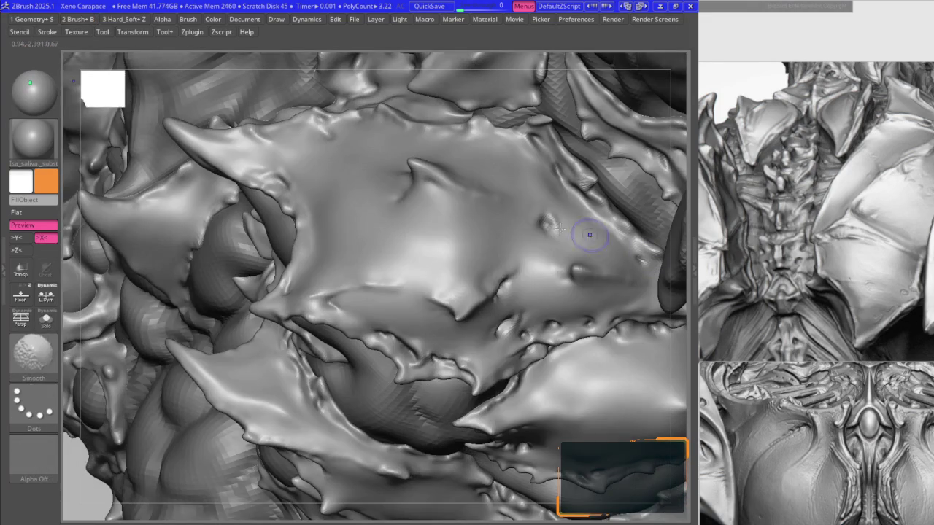
{"action": "key", "text": "space"}
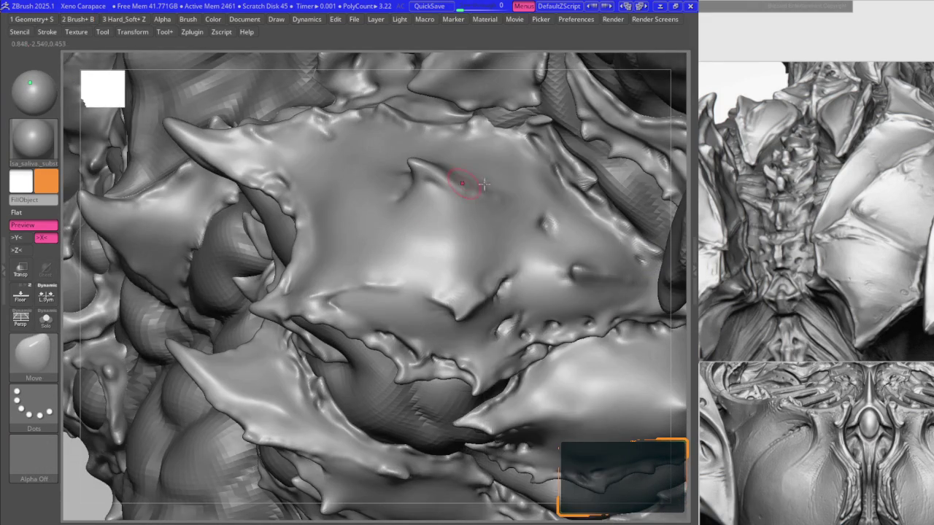
{"action": "key", "text": "b"}
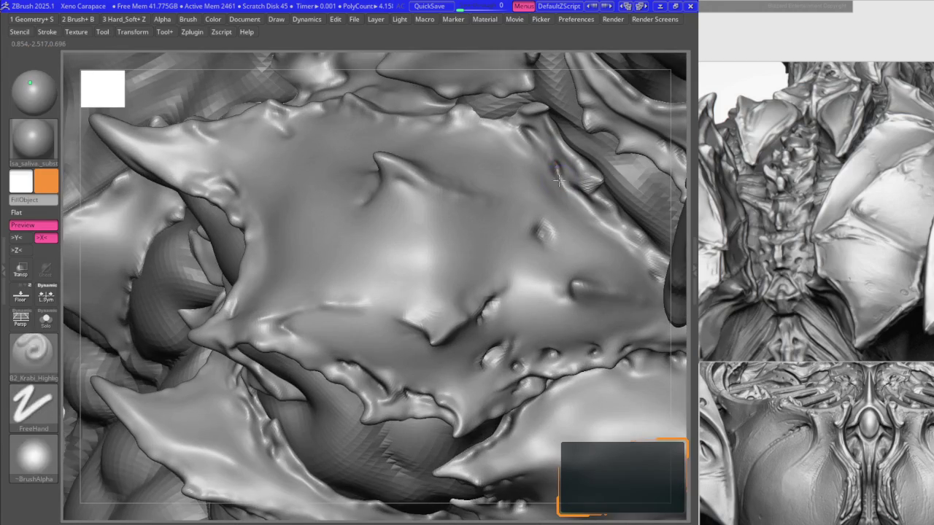
{"action": "mouse_move", "coordinate": [542, 177]}
{"action": "right_mouse_down"}
{"action": "mouse_move", "coordinate": [427, 187]}
{"action": "mouse_move", "coordinate": [371, 209]}
{"action": "mouse_move", "coordinate": [380, 230]}
{"action": "mouse_move", "coordinate": [370, 255]}
{"action": "mouse_move", "coordinate": [381, 249]}
{"action": "mouse_move", "coordinate": [343, 188]}
{"action": "mouse_move", "coordinate": [329, 183]}
{"action": "mouse_move", "coordinate": [332, 174]}
{"action": "right_mouse_up"}
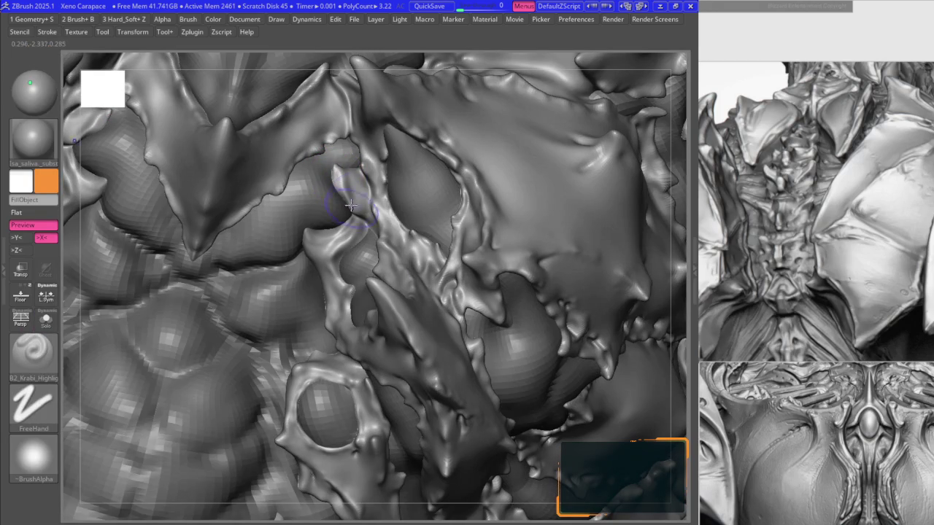
- Alternate Move and B2_Krabi_Highlight on the spiky plate edge, undoing one stroke
{"action": "right_click_drag", "start_coordinate": [367, 221], "coordinate": [363, 230]}
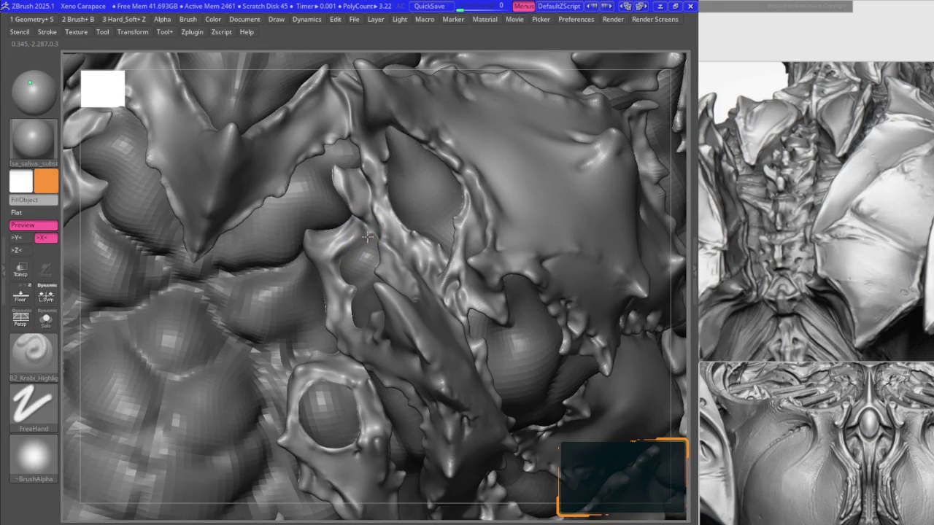
{"action": "right_click_drag", "start_coordinate": [339, 254], "coordinate": [339, 259]}
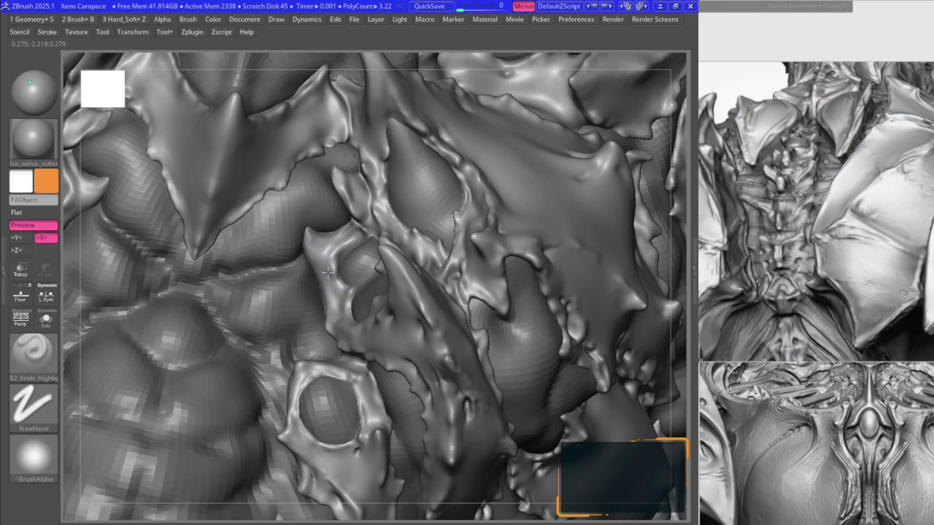
{"action": "key", "text": "b"}
{"action": "key", "text": "m"}
{"action": "key", "text": "v"}
{"action": "mouse_move", "coordinate": [321, 227]}
{"action": "right_mouse_down", "text": "alt"}
{"action": "mouse_move", "coordinate": [365, 230]}
{"action": "mouse_move", "coordinate": [343, 246]}
{"action": "right_mouse_up", "text": "alt"}
{"action": "key", "text": "b"}
{"action": "key", "text": "k"}
{"action": "key", "text": "h"}
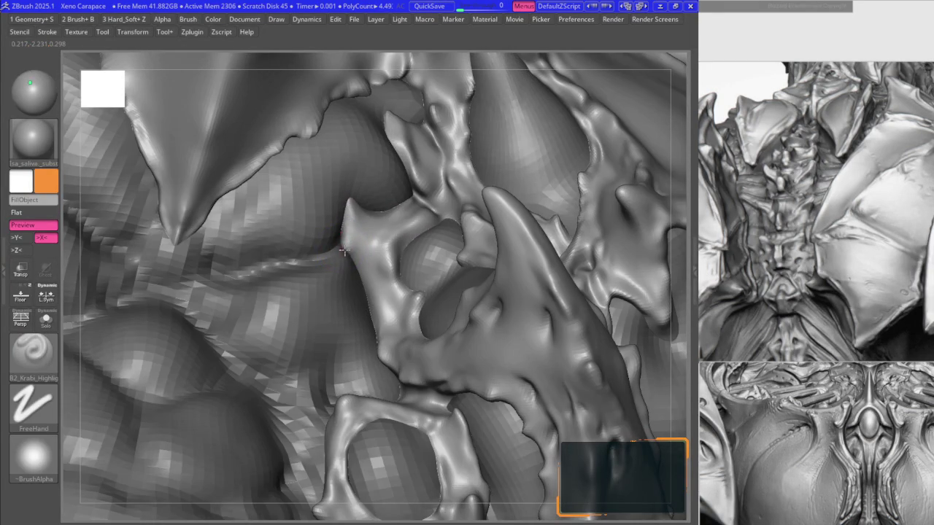
{"action": "key", "text": "ctrl+z"}
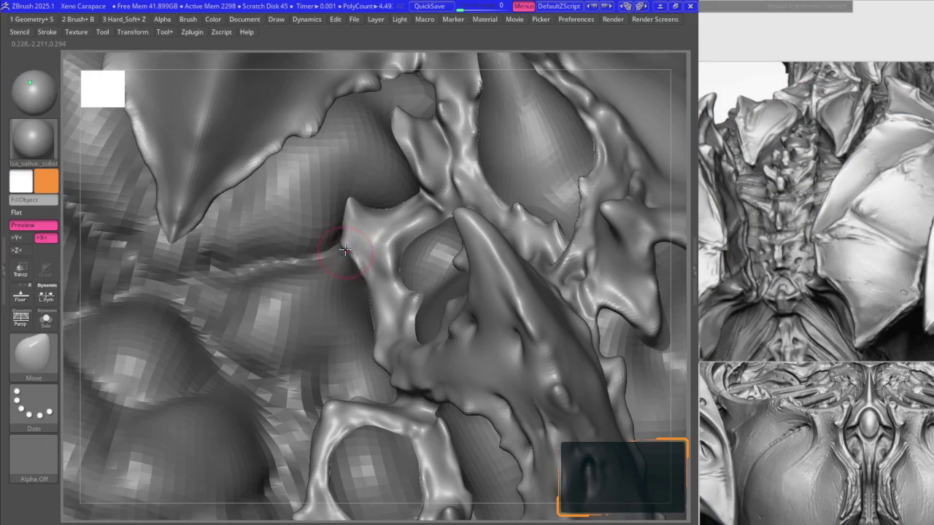
{"action": "right_click_drag", "start_coordinate": [344, 250], "coordinate": [337, 238]}
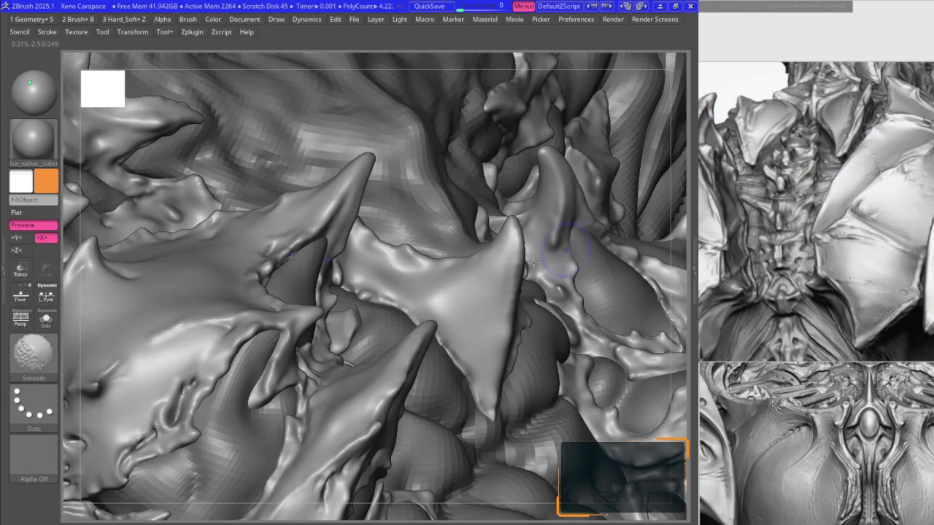
- With the Move brush, pull the spiky plate edge out into a sharper point
{"action": "key", "text": "b"}
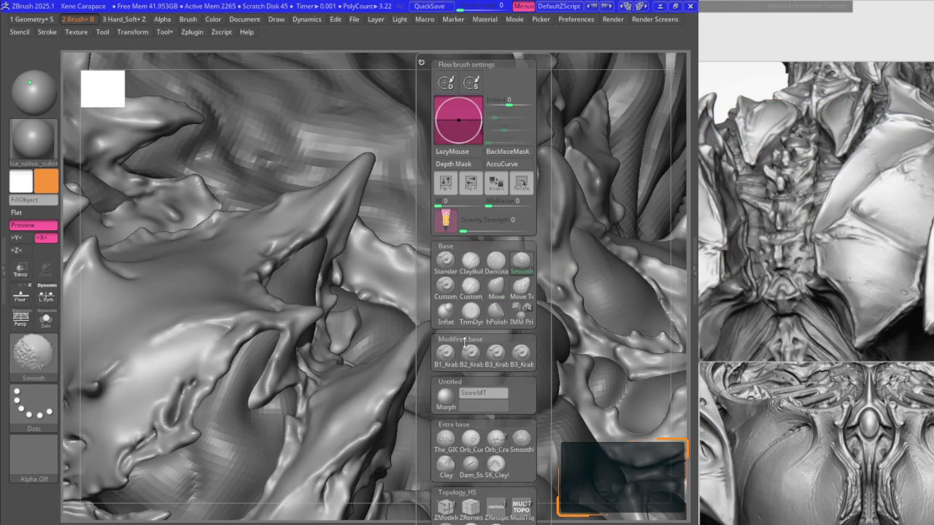
{"action": "key", "text": "m"}
{"action": "key", "text": "v"}
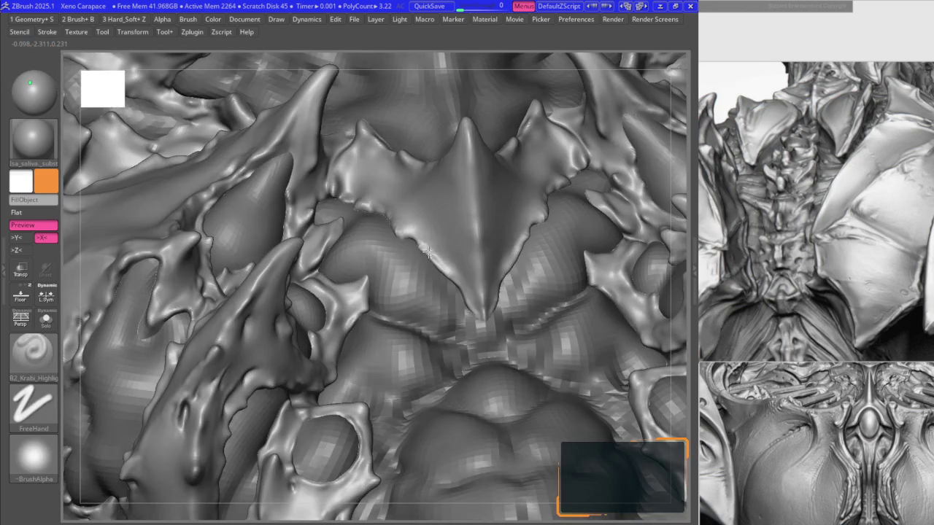
{"action": "right_click_drag", "start_coordinate": [445, 273], "coordinate": [467, 310]}
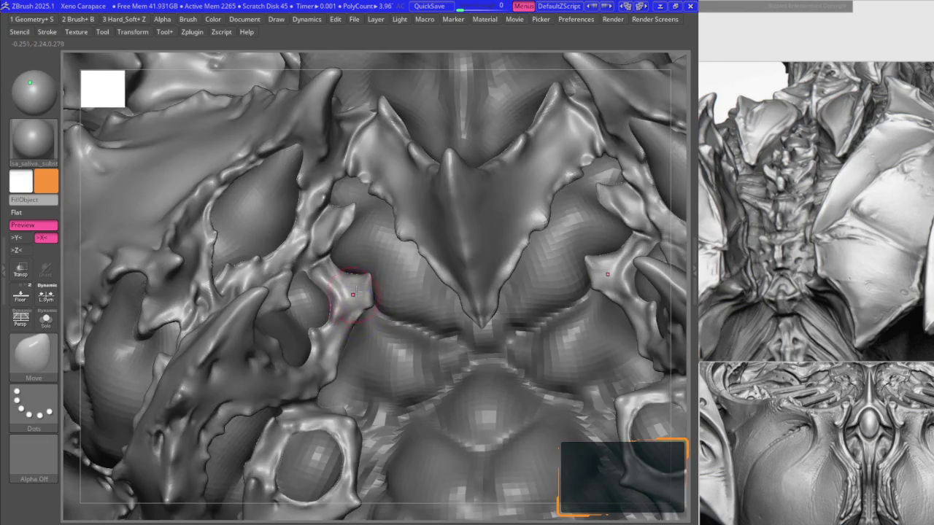
{"action": "mouse_move", "coordinate": [343, 292]}
{"action": "right_mouse_down", "text": "ctrl"}
{"action": "mouse_move", "coordinate": [349, 326]}
{"action": "mouse_move", "coordinate": [315, 296]}
{"action": "right_mouse_up", "text": "ctrl"}
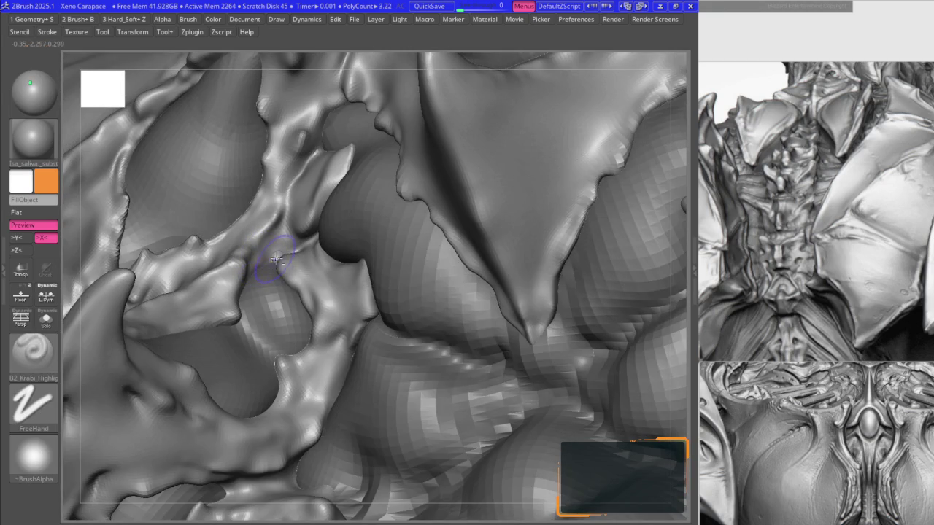
{"action": "right_click_drag", "start_coordinate": [272, 252], "coordinate": [287, 248]}
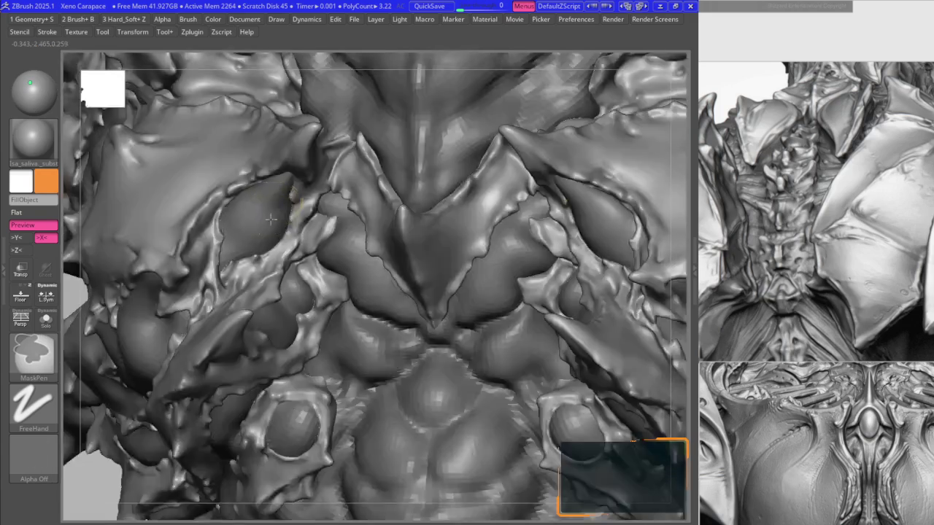
- Orbit and zoom around the chest plate edges to refine and check the pointed tips
{"action": "mouse_move", "coordinate": [291, 241]}
{"action": "right_mouse_down"}
{"action": "mouse_move", "coordinate": [353, 179]}
{"action": "mouse_move", "coordinate": [388, 167]}
{"action": "right_mouse_up"}
{"action": "mouse_move", "coordinate": [520, 264]}
{"action": "right_mouse_down"}
{"action": "mouse_move", "coordinate": [307, 253]}
{"action": "mouse_move", "coordinate": [350, 190]}
{"action": "right_mouse_up"}
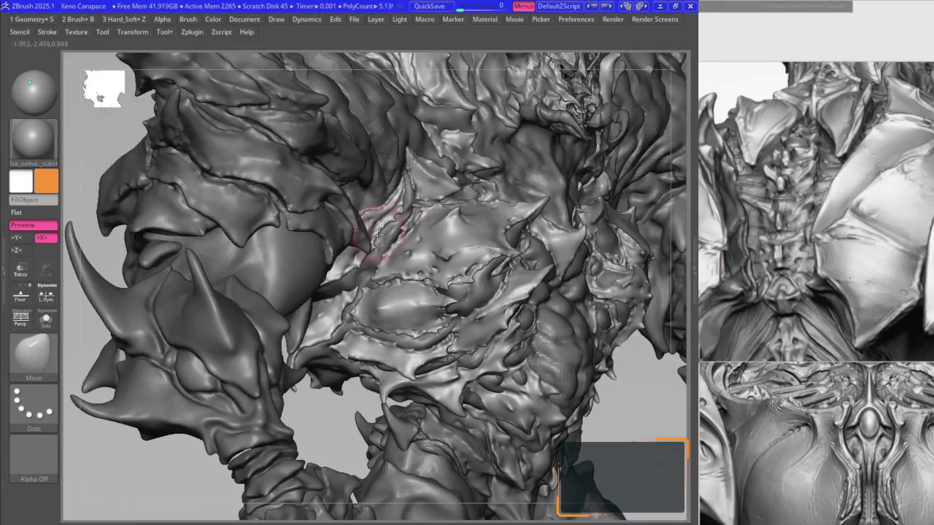
{"action": "right_click_drag", "start_coordinate": [383, 233], "coordinate": [420, 266], "text": "ctrl"}
{"action": "mouse_move", "coordinate": [355, 330]}
{"action": "right_mouse_down"}
{"action": "mouse_move", "coordinate": [336, 281]}
{"action": "mouse_move", "coordinate": [355, 260]}
{"action": "mouse_move", "coordinate": [345, 250]}
{"action": "mouse_move", "coordinate": [380, 270]}
{"action": "right_mouse_up"}
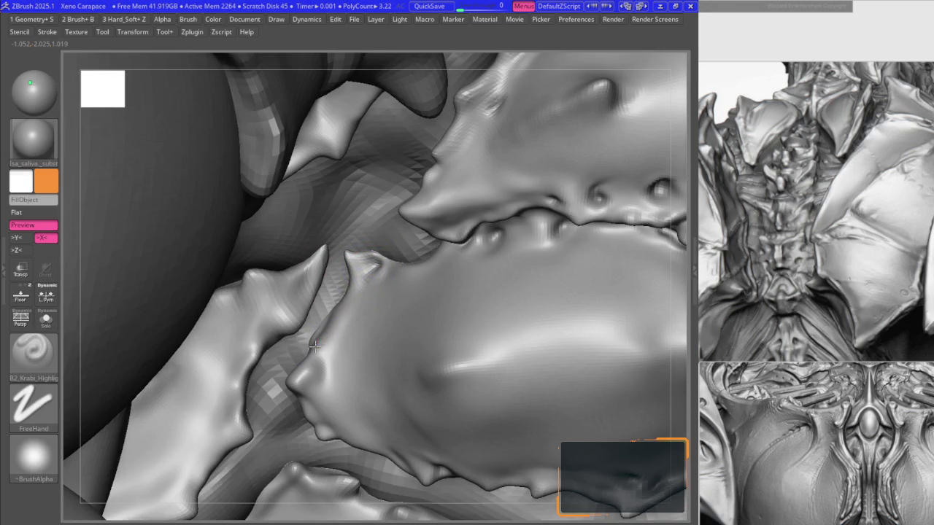
{"action": "mouse_move", "coordinate": [321, 335]}
{"action": "right_mouse_down"}
{"action": "mouse_move", "coordinate": [353, 292]}
{"action": "mouse_move", "coordinate": [372, 319]}
{"action": "right_mouse_up"}
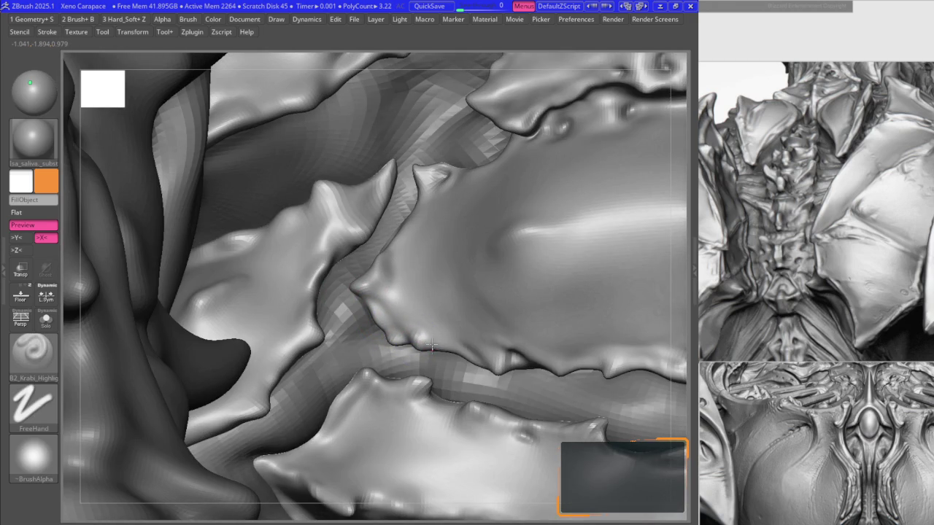
{"action": "mouse_move", "coordinate": [458, 352]}
{"action": "right_mouse_down", "text": "ctrl"}
{"action": "mouse_move", "coordinate": [362, 205]}
{"action": "mouse_move", "coordinate": [387, 250]}
{"action": "right_mouse_up", "text": "ctrl"}
{"action": "key", "text": "space"}
{"action": "mouse_move", "coordinate": [342, 292]}
{"action": "right_mouse_down"}
{"action": "mouse_move", "coordinate": [270, 281]}
{"action": "mouse_move", "coordinate": [394, 253]}
{"action": "mouse_move", "coordinate": [410, 274]}
{"action": "mouse_move", "coordinate": [323, 292]}
{"action": "mouse_move", "coordinate": [396, 221]}
{"action": "mouse_move", "coordinate": [344, 198]}
{"action": "mouse_move", "coordinate": [409, 216]}
{"action": "mouse_move", "coordinate": [343, 294]}
{"action": "mouse_move", "coordinate": [361, 273]}
{"action": "mouse_move", "coordinate": [369, 306]}
{"action": "mouse_move", "coordinate": [325, 291]}
{"action": "mouse_move", "coordinate": [307, 332]}
{"action": "right_mouse_up"}
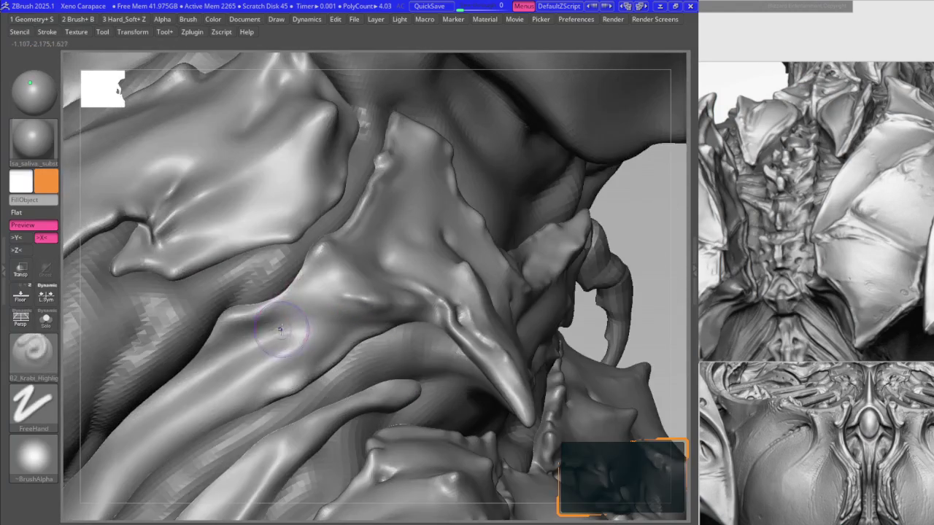
- Stroke a small pit into the chest plate's ridge, then switch to the Move brush
{"action": "mouse_move", "coordinate": [280, 326]}
{"action": "left_mouse_down"}
{"action": "mouse_move", "coordinate": [284, 333]}
{"action": "mouse_move", "coordinate": [252, 315]}
{"action": "left_mouse_up"}
{"action": "key", "text": "b"}
{"action": "key", "text": "m"}
{"action": "key", "text": "v"}
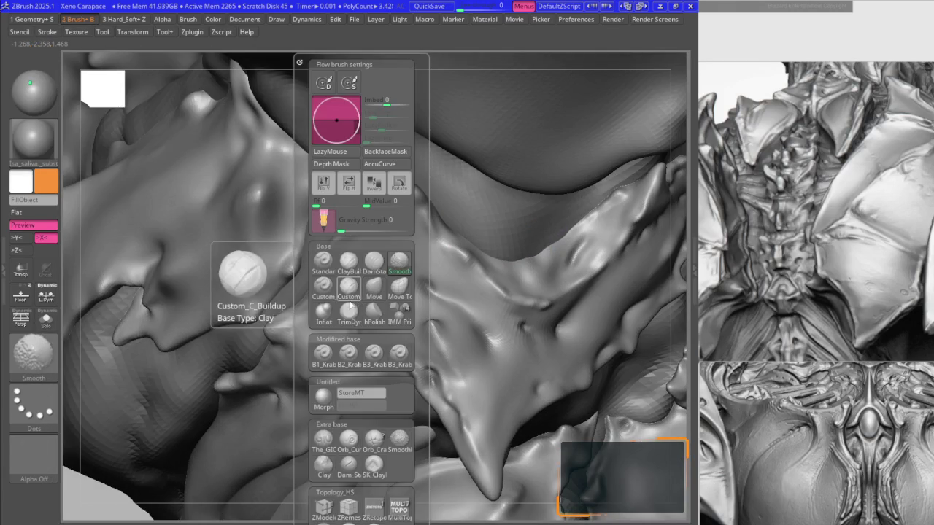
- With DamStandard, carve a crease in the plate and Shift-smooth the surrounding surface
{"action": "left_click", "coordinate": [374, 261]}
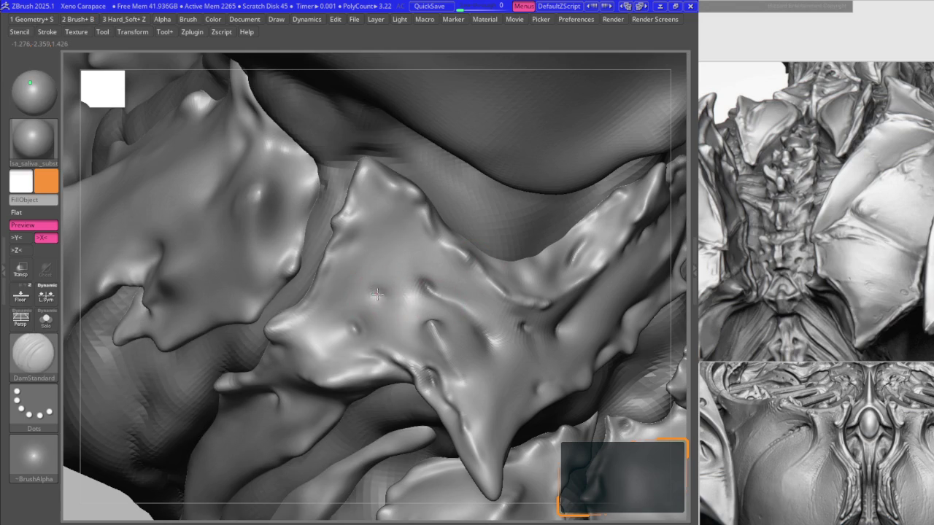
{"action": "right_click_drag", "start_coordinate": [414, 286], "coordinate": [428, 289]}
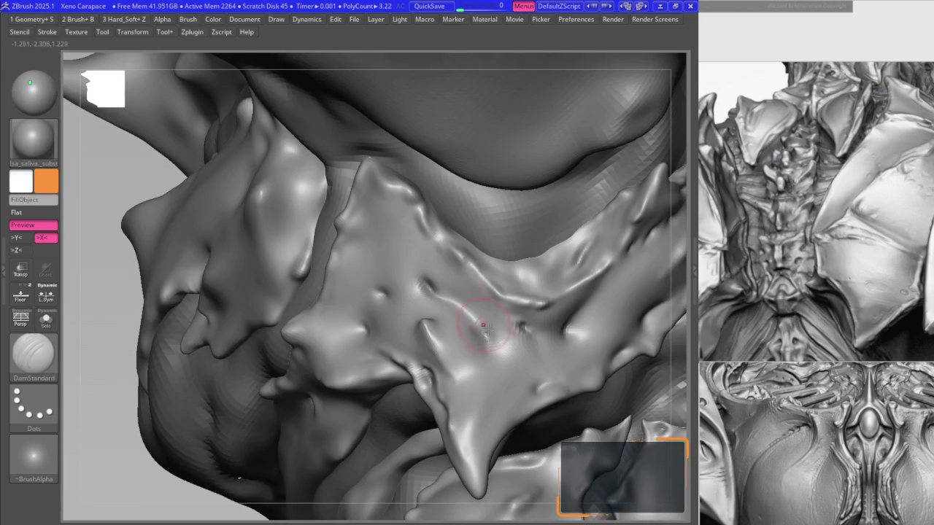
{"action": "key", "text": "b"}
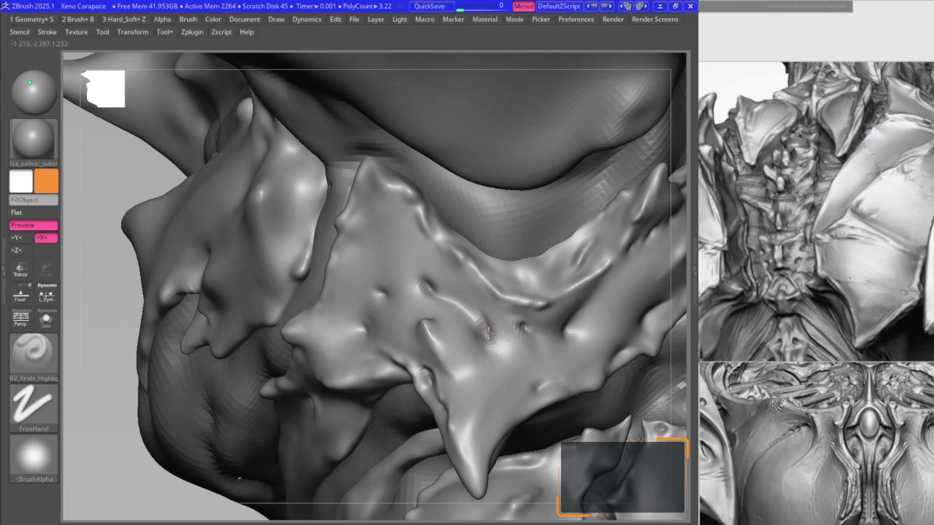
{"action": "key", "text": "b"}
{"action": "key", "text": "Escape"}
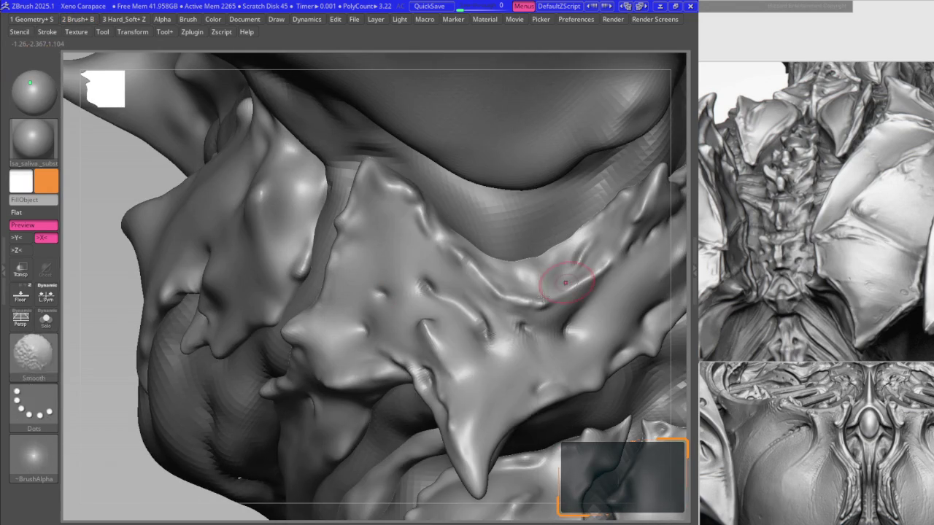
{"action": "right_click_drag", "start_coordinate": [485, 321], "coordinate": [501, 349], "text": "ctrl"}
{"action": "key", "text": "shift"}
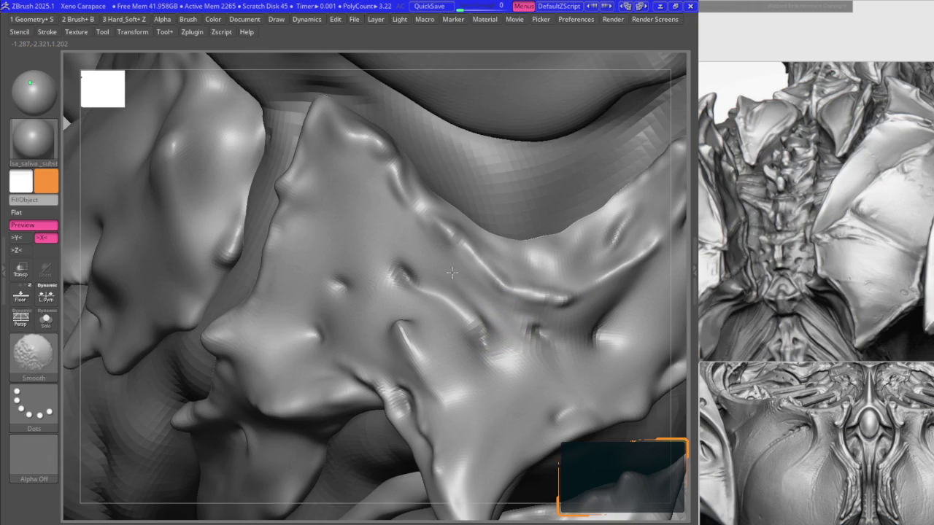
{"action": "key", "text": "b"}
{"action": "key", "text": "Escape"}
- Preview smooth subdivision, alternate crease and highlight brushes, and smooth the plate again
{"action": "mouse_move", "coordinate": [448, 291]}
{"action": "right_mouse_down"}
{"action": "mouse_move", "coordinate": [482, 335]}
{"action": "mouse_move", "coordinate": [430, 295]}
{"action": "right_mouse_up"}
{"action": "key", "text": "shift+d"}
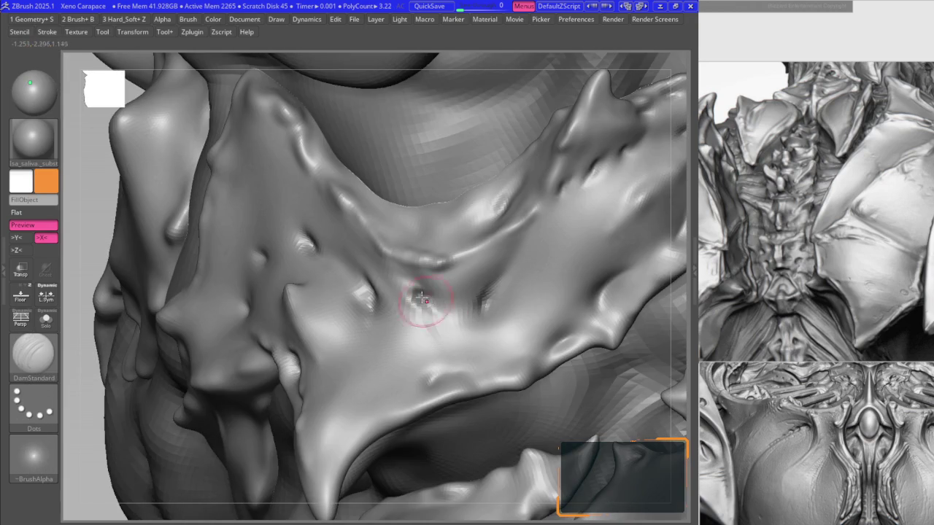
{"action": "mouse_move", "coordinate": [479, 313]}
{"action": "right_mouse_down"}
{"action": "mouse_move", "coordinate": [534, 347]}
{"action": "mouse_move", "coordinate": [508, 370]}
{"action": "right_mouse_up"}
{"action": "key", "text": "1"}
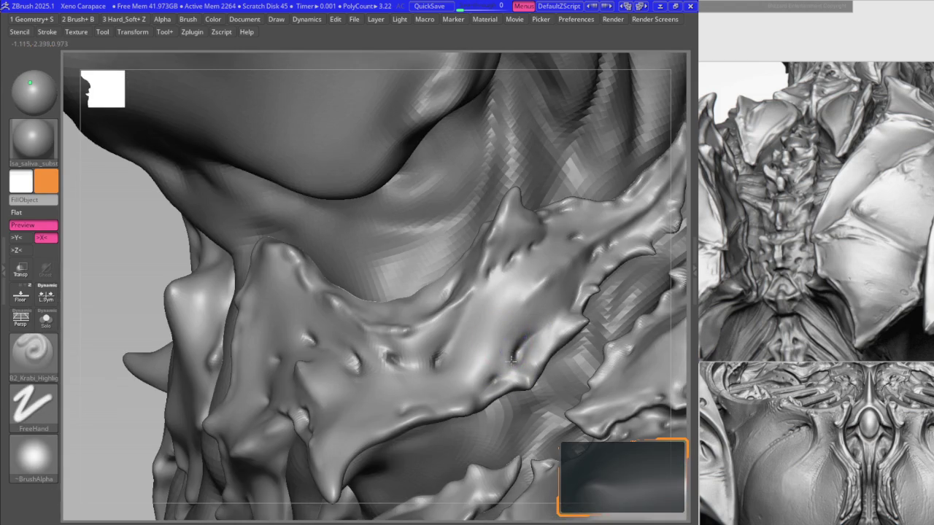
{"action": "key", "text": "2"}
{"action": "mouse_move", "coordinate": [556, 301]}
{"action": "right_mouse_down"}
{"action": "mouse_move", "coordinate": [542, 326]}
{"action": "mouse_move", "coordinate": [554, 330]}
{"action": "right_mouse_up"}
{"action": "key", "text": "1"}
{"action": "key", "text": "b"}
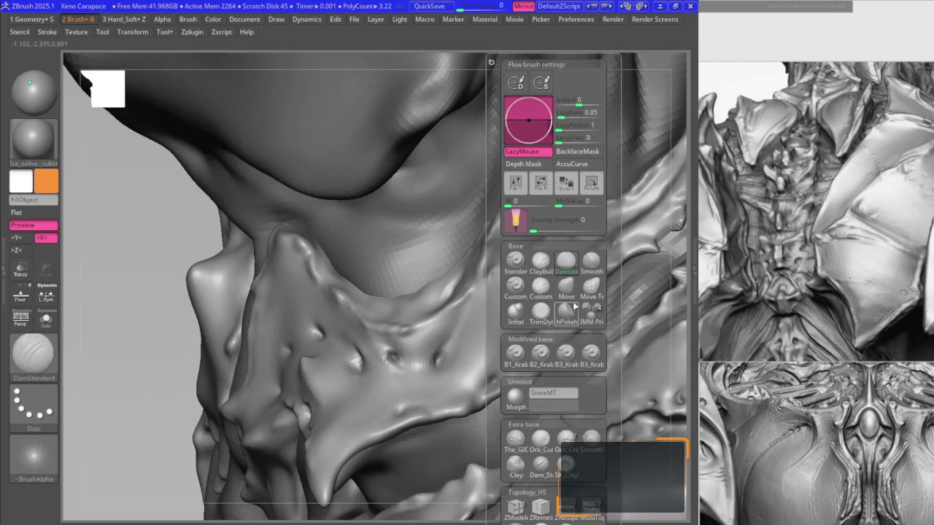
{"action": "left_click", "coordinate": [555, 326]}
{"action": "left_click", "coordinate": [514, 294]}
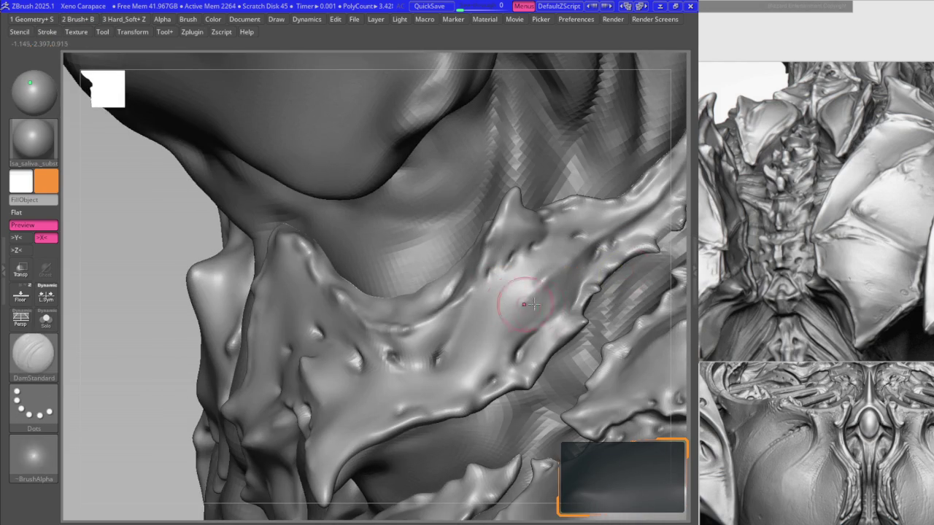
{"action": "right_click_drag", "start_coordinate": [521, 292], "coordinate": [552, 323]}
- Add more creases and B2_Krabi_Highlight dimples, then zoom out to see the spiny plates
{"action": "key", "text": "b"}
{"action": "key", "text": "d"}
{"action": "key", "text": "s"}
{"action": "key", "text": "1"}
{"action": "mouse_move", "coordinate": [497, 264]}
{"action": "right_mouse_down"}
{"action": "mouse_move", "coordinate": [486, 252]}
{"action": "mouse_move", "coordinate": [428, 260]}
{"action": "mouse_move", "coordinate": [434, 275]}
{"action": "right_mouse_up"}
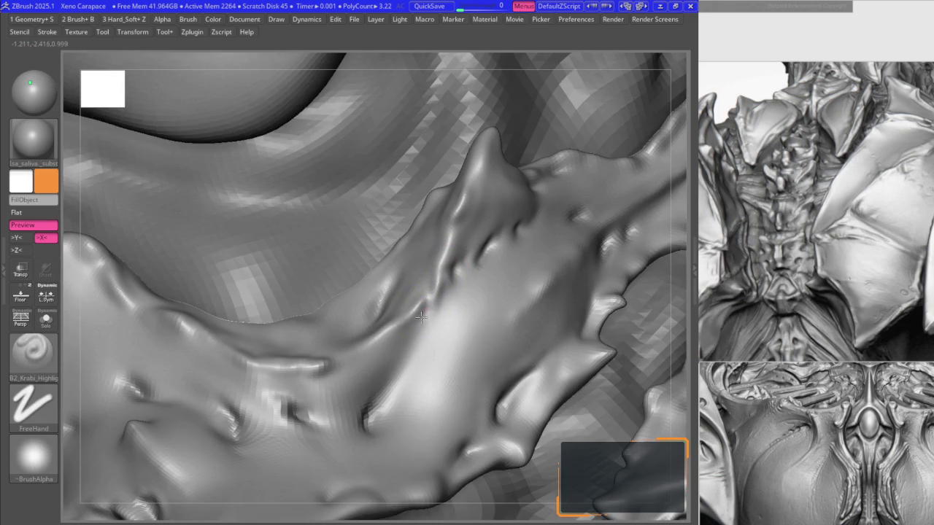
{"action": "key", "text": "1"}
{"action": "right_click_drag", "start_coordinate": [391, 380], "coordinate": [398, 269]}
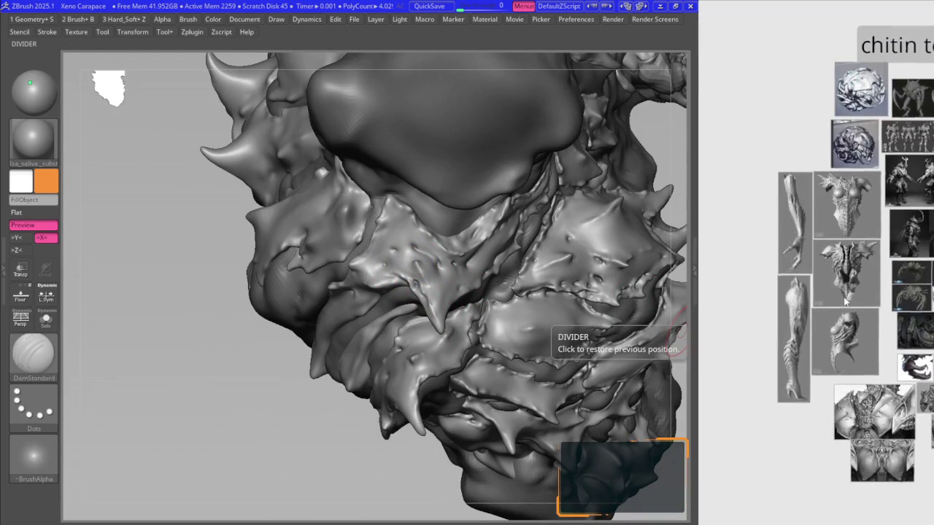
- Drag the plate edges with the Move brush to reshape the gaps between neighbouring plates
{"action": "scroll", "coordinate": [853, 394], "scroll_direction": "down", "scroll_amount": 3}
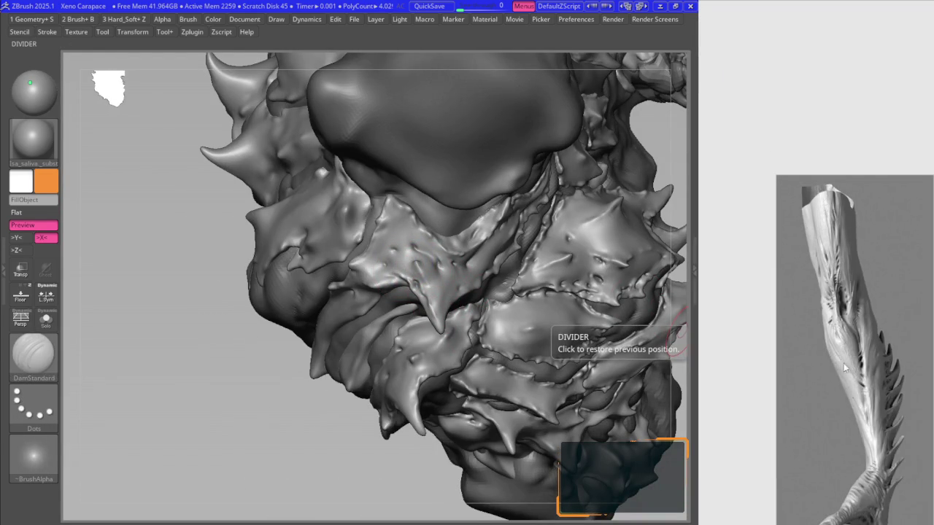
{"action": "scroll", "coordinate": [843, 362], "scroll_direction": "down", "scroll_amount": 3}
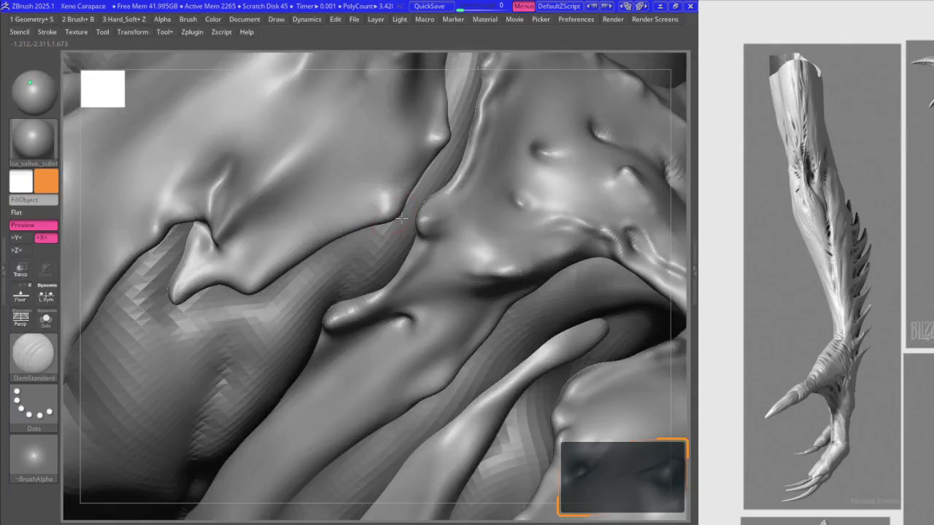
{"action": "key", "text": "b"}
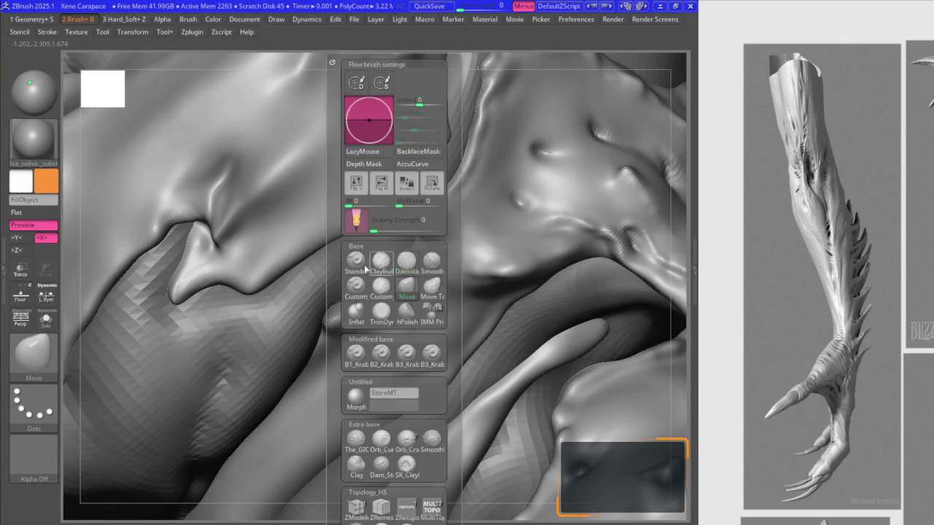
{"action": "key", "text": "m"}
{"action": "key", "text": "v"}
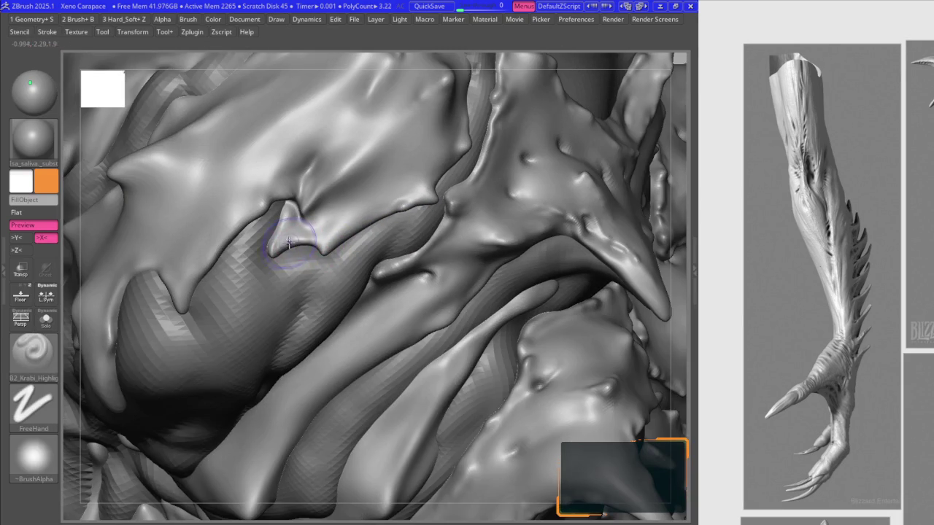
{"action": "key", "text": "space"}
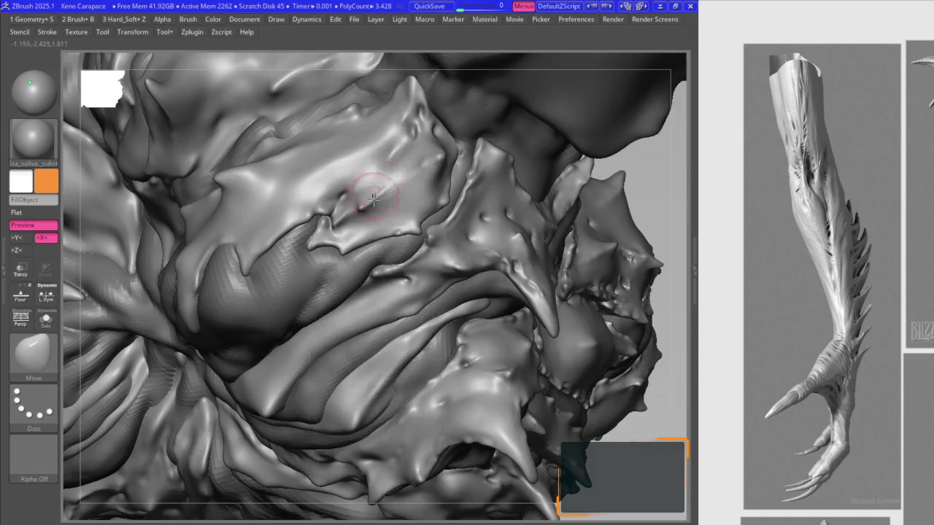
- Switch from the Smooth brush to the Move brush while turning the view on the chest
{"action": "key", "text": "b"}
{"action": "key", "text": "s"}
{"action": "key", "text": "m"}
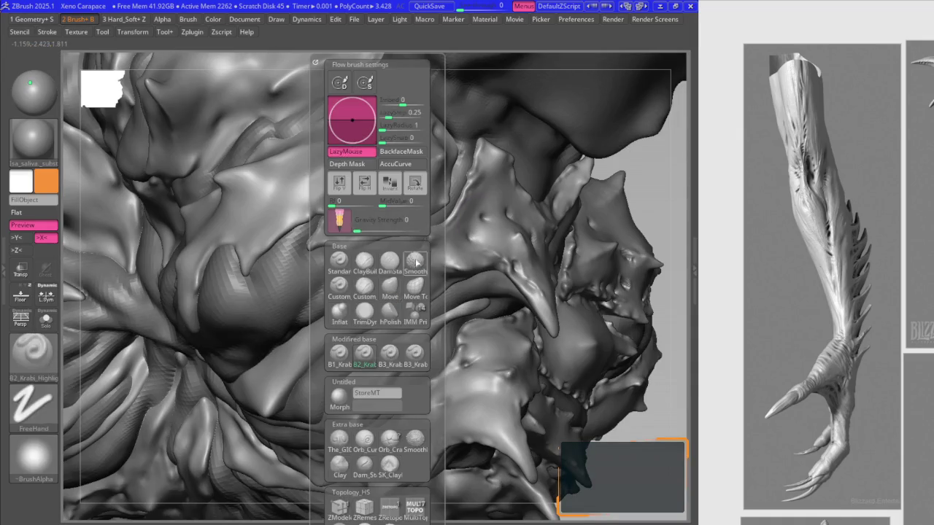
{"action": "key", "text": "b"}
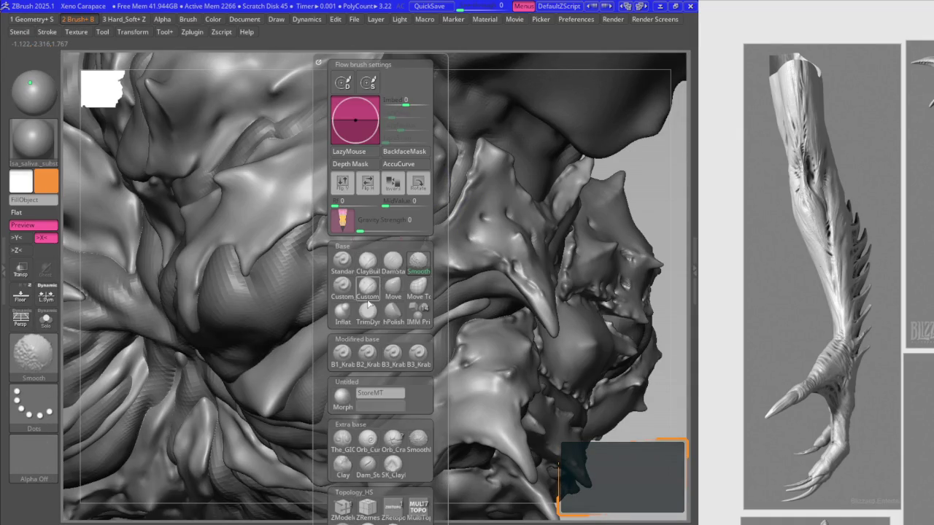
{"action": "left_click", "coordinate": [367, 353]}
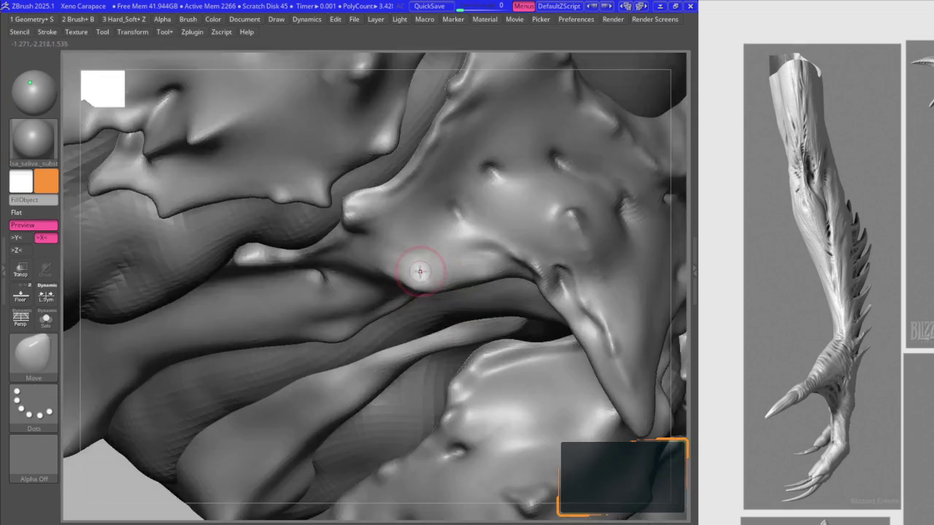
{"action": "mouse_move", "coordinate": [419, 271]}
{"action": "right_mouse_down"}
{"action": "mouse_move", "coordinate": [400, 286]}
{"action": "mouse_move", "coordinate": [402, 270]}
{"action": "right_mouse_up"}
{"action": "key", "text": "space"}
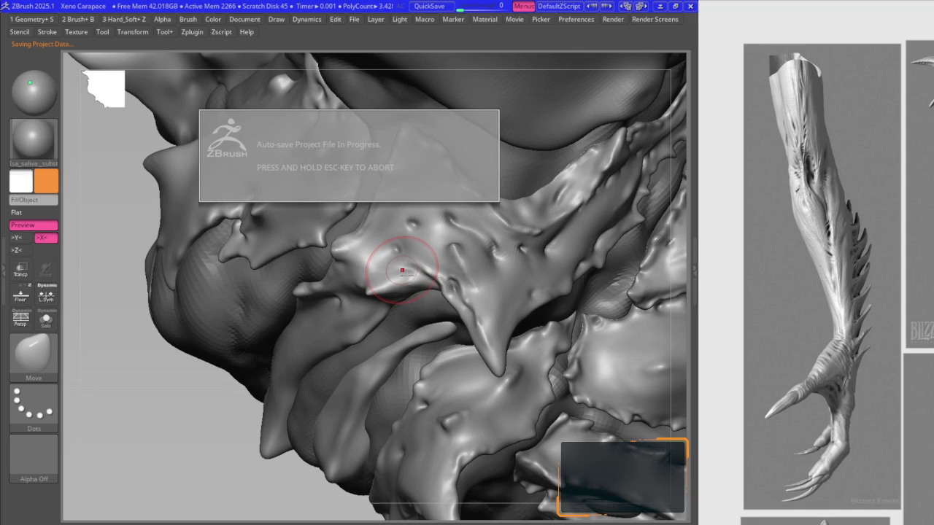
- Orbit around the spiky plates and make the Extract4 SubTool active
{"action": "key", "text": "b"}
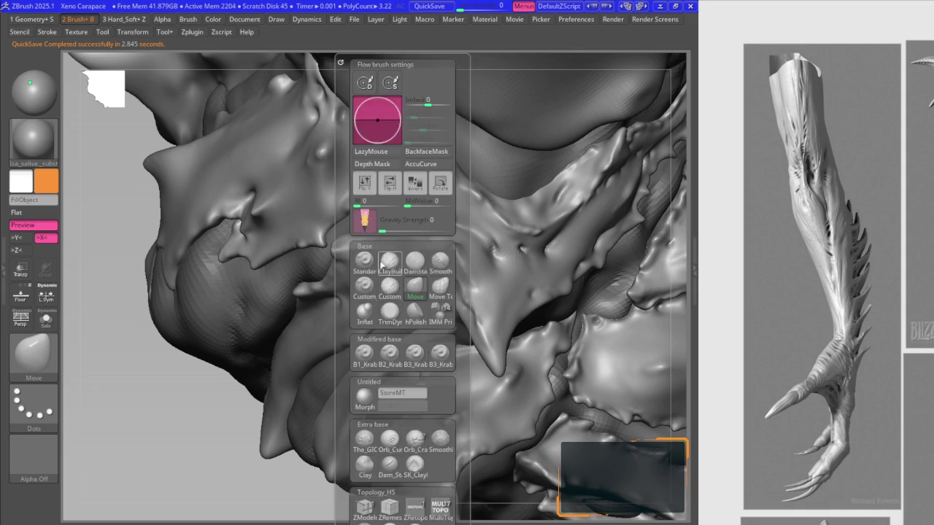
{"action": "left_click", "coordinate": [397, 272]}
{"action": "key", "text": "b"}
{"action": "key", "text": "m"}
{"action": "key", "text": "v"}
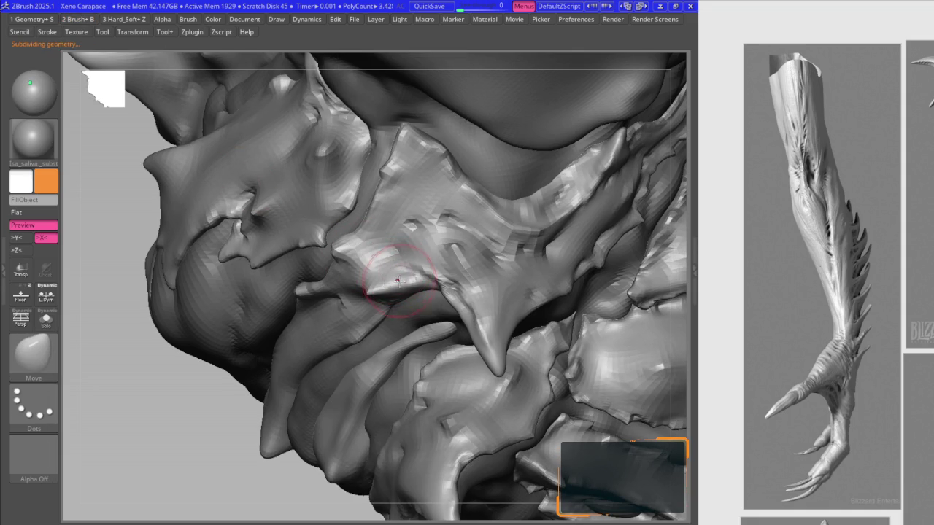
{"action": "right_click_drag", "start_coordinate": [370, 313], "coordinate": [447, 296]}
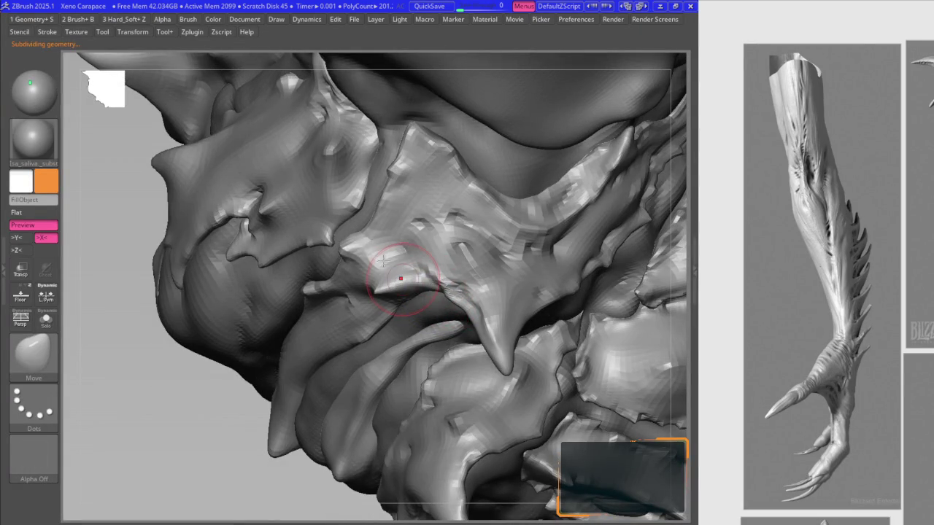
{"action": "key", "text": "b"}
{"action": "right_click_drag", "start_coordinate": [383, 260], "coordinate": [424, 248]}
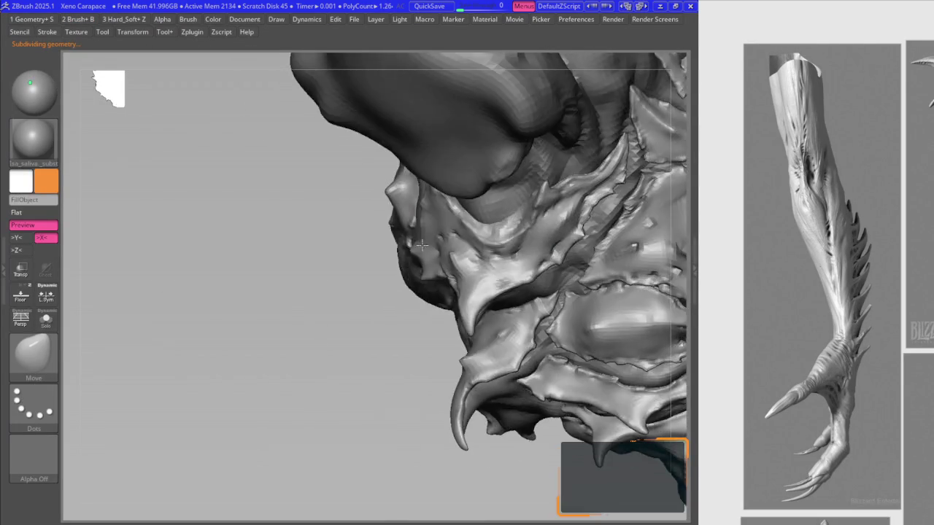
{"action": "mouse_move", "coordinate": [341, 250]}
{"action": "right_mouse_down"}
{"action": "mouse_move", "coordinate": [438, 267]}
{"action": "mouse_move", "coordinate": [423, 329]}
{"action": "right_mouse_up"}
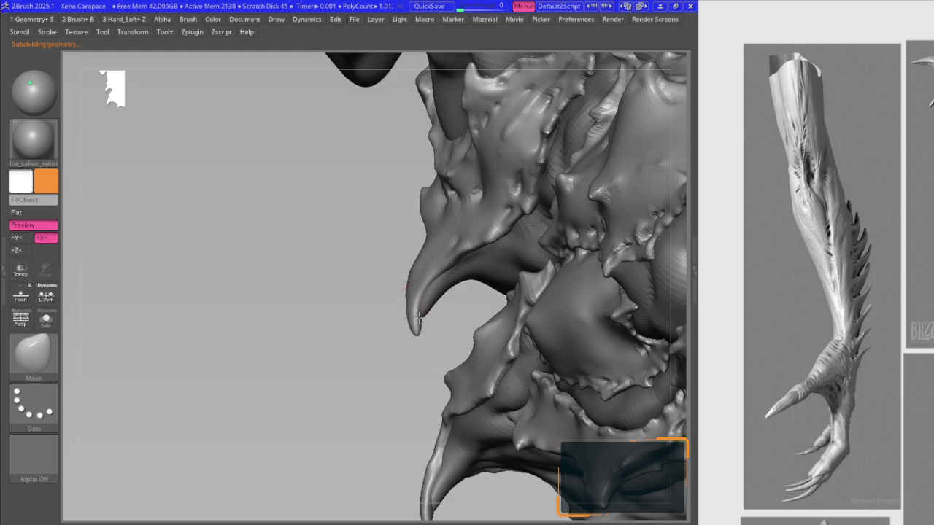
{"action": "left_click", "coordinate": [421, 315], "text": "alt"}
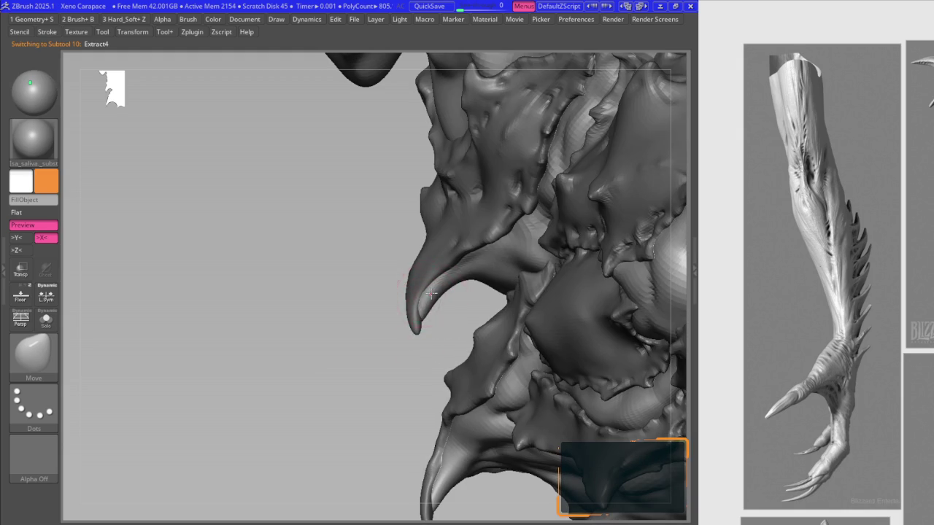
- Select the main creature body SubTool and switch to the Move brush
{"action": "right_click_drag", "start_coordinate": [431, 293], "coordinate": [438, 219], "text": "ctrl"}
{"action": "left_click", "coordinate": [514, 232], "text": "alt"}
{"action": "mouse_move", "coordinate": [529, 237]}
{"action": "right_mouse_down", "text": "alt"}
{"action": "mouse_move", "coordinate": [474, 261]}
{"action": "mouse_move", "coordinate": [492, 232]}
{"action": "mouse_move", "coordinate": [452, 328]}
{"action": "mouse_move", "coordinate": [460, 318]}
{"action": "mouse_move", "coordinate": [412, 275]}
{"action": "mouse_move", "coordinate": [422, 292]}
{"action": "mouse_move", "coordinate": [469, 204]}
{"action": "right_mouse_up", "text": "alt"}
{"action": "key", "text": "b"}
{"action": "key", "text": "m"}
{"action": "key", "text": "v"}
- Orbit the sculpt and zoom out to a frontal view of the torso and head
{"action": "mouse_move", "coordinate": [477, 245]}
{"action": "right_mouse_down"}
{"action": "mouse_move", "coordinate": [469, 209]}
{"action": "mouse_move", "coordinate": [552, 240]}
{"action": "mouse_move", "coordinate": [508, 221]}
{"action": "mouse_move", "coordinate": [359, 248]}
{"action": "mouse_move", "coordinate": [302, 245]}
{"action": "mouse_move", "coordinate": [302, 208]}
{"action": "mouse_move", "coordinate": [379, 262]}
{"action": "mouse_move", "coordinate": [364, 219]}
{"action": "mouse_move", "coordinate": [365, 291]}
{"action": "mouse_move", "coordinate": [332, 318]}
{"action": "mouse_move", "coordinate": [306, 219]}
{"action": "right_mouse_up"}
{"action": "key", "text": "ctrl"}
{"action": "right_click_drag", "start_coordinate": [343, 248], "coordinate": [349, 228], "text": "ctrl"}
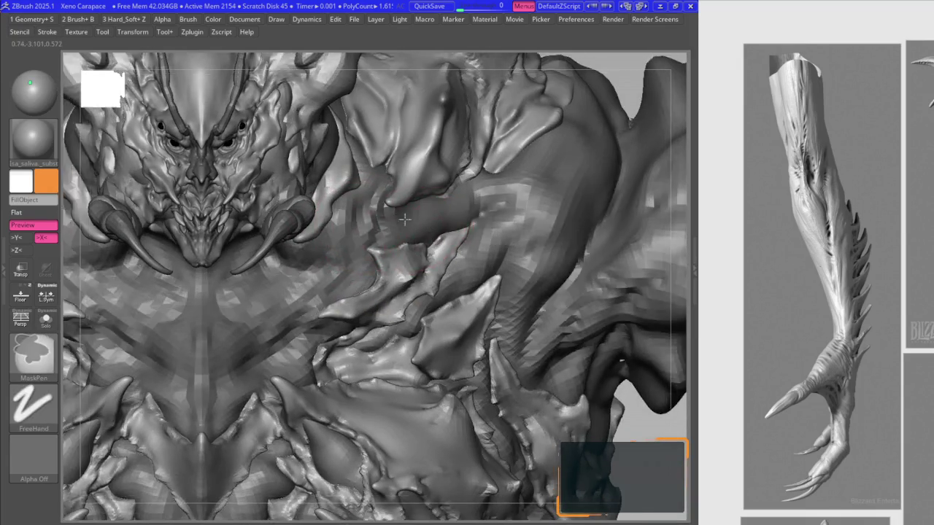
{"action": "right_click_drag", "start_coordinate": [424, 230], "coordinate": [663, 303], "text": "ctrl"}
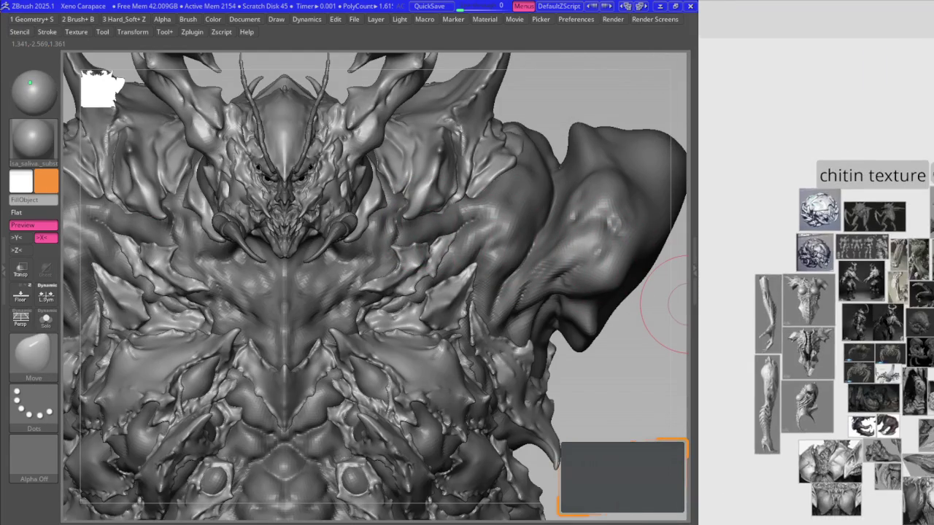
{"action": "scroll", "coordinate": [855, 287], "scroll_direction": "up", "scroll_amount": 5}
{"action": "scroll", "coordinate": [803, 245], "scroll_direction": "up", "scroll_amount": 3}
{"action": "scroll", "coordinate": [802, 245], "scroll_direction": "up", "scroll_amount": 2}
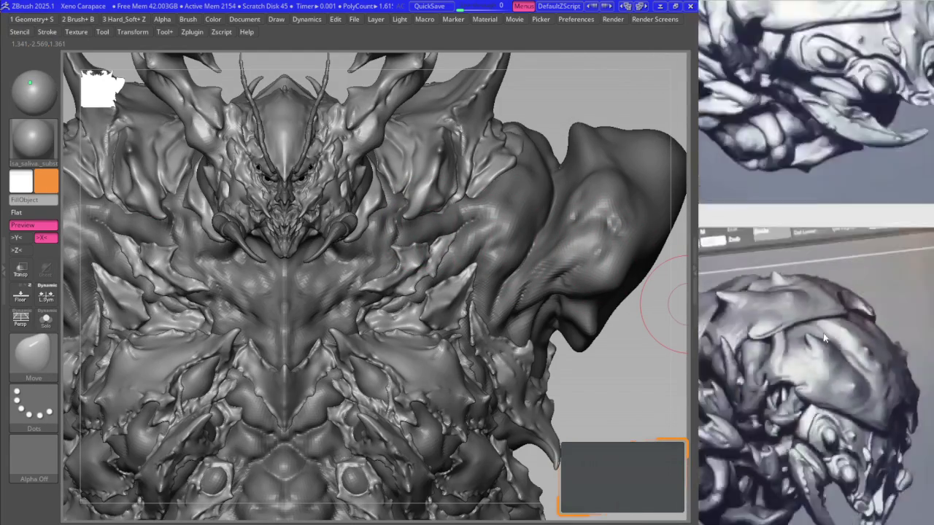
{"action": "scroll", "coordinate": [803, 248], "scroll_direction": "down", "scroll_amount": 8}
{"action": "scroll", "coordinate": [839, 270], "scroll_direction": "up", "scroll_amount": 8}
{"action": "scroll", "coordinate": [849, 252], "scroll_direction": "up", "scroll_amount": 2}
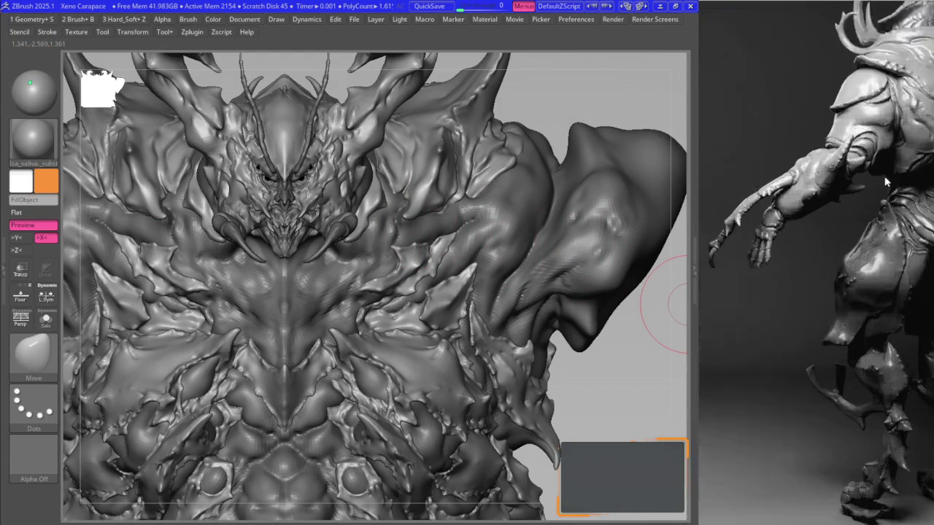
{"action": "scroll", "coordinate": [868, 292], "scroll_direction": "up", "scroll_amount": 2}
{"action": "scroll", "coordinate": [881, 323], "scroll_direction": "down", "scroll_amount": 1}
{"action": "scroll", "coordinate": [881, 323], "scroll_direction": "down", "scroll_amount": 1}
{"action": "key", "text": "space"}
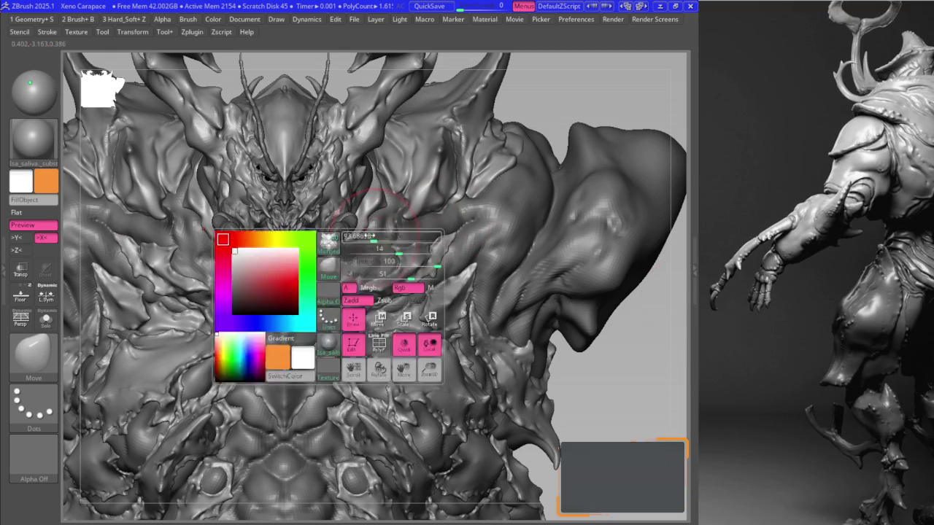
- Zoom in closely on the chest plate with the Move brush active
{"action": "key", "text": "space"}
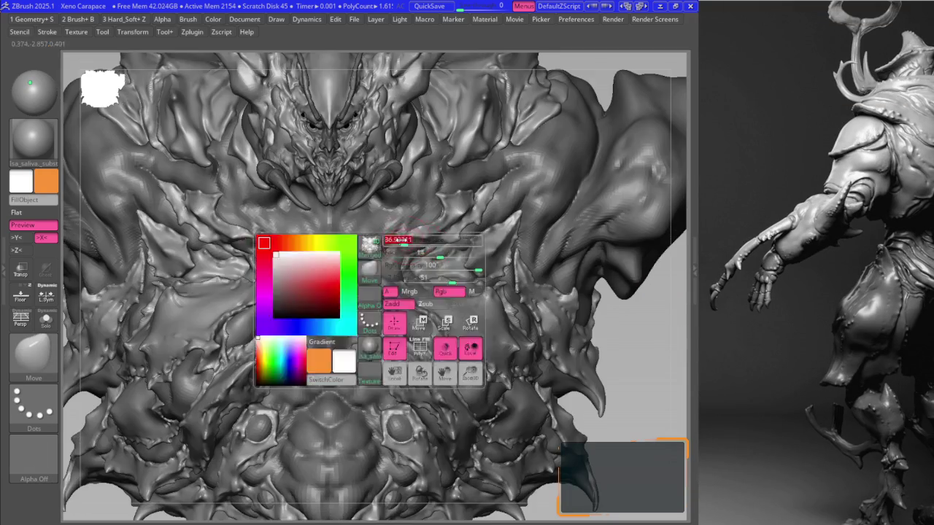
{"action": "mouse_move", "coordinate": [373, 273]}
{"action": "right_mouse_down", "text": "ctrl"}
{"action": "mouse_move", "coordinate": [266, 309]}
{"action": "mouse_move", "coordinate": [344, 218]}
{"action": "mouse_move", "coordinate": [354, 233]}
{"action": "right_mouse_up", "text": "ctrl"}
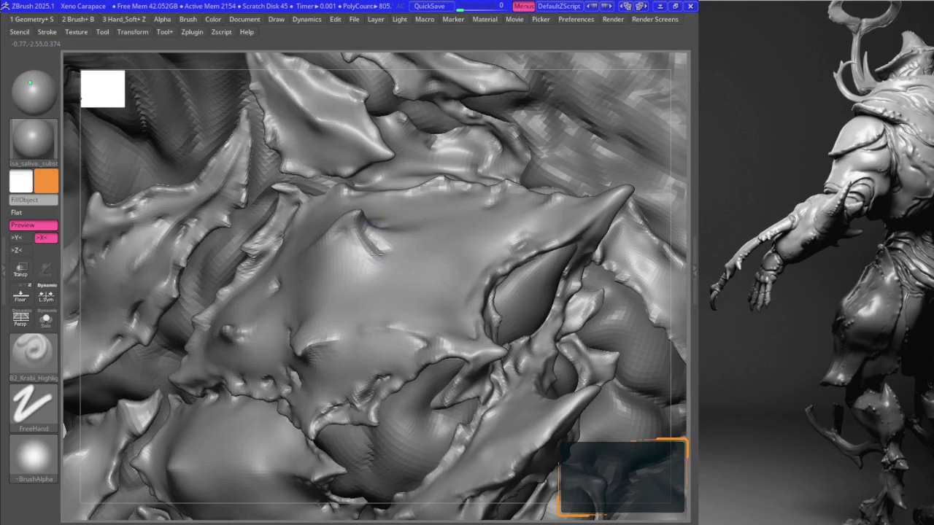
{"action": "key", "text": "b"}
{"action": "key", "text": "m"}
{"action": "key", "text": "v"}
{"action": "key", "text": "shift+d"}
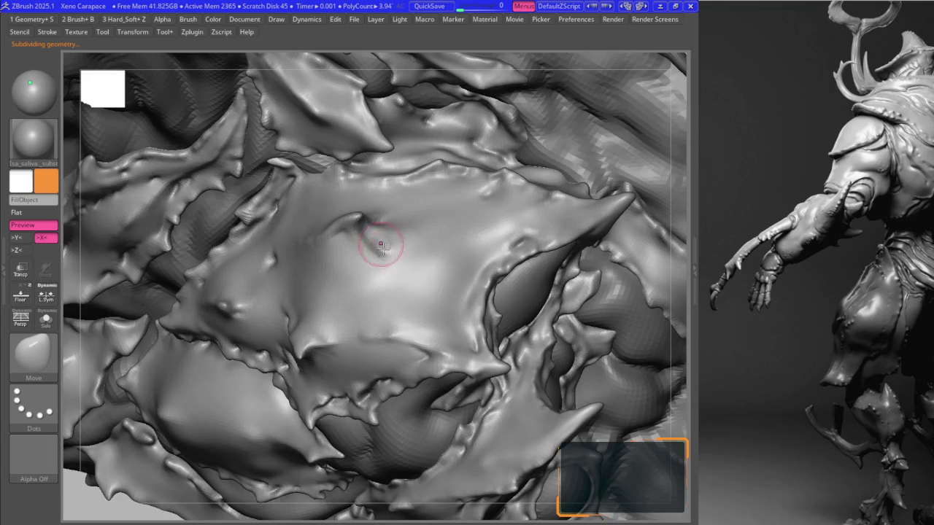
{"action": "key", "text": "f"}
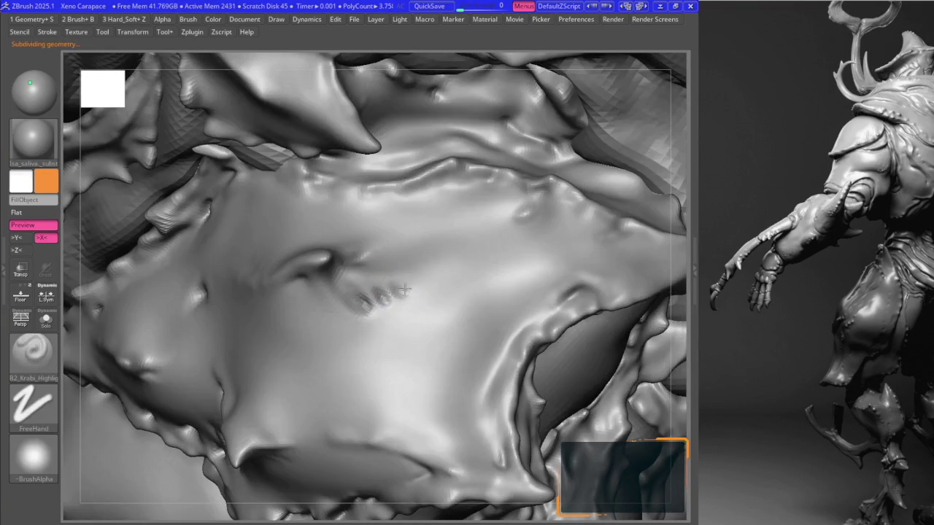
{"action": "key", "text": "space"}
{"action": "key", "text": "shift"}
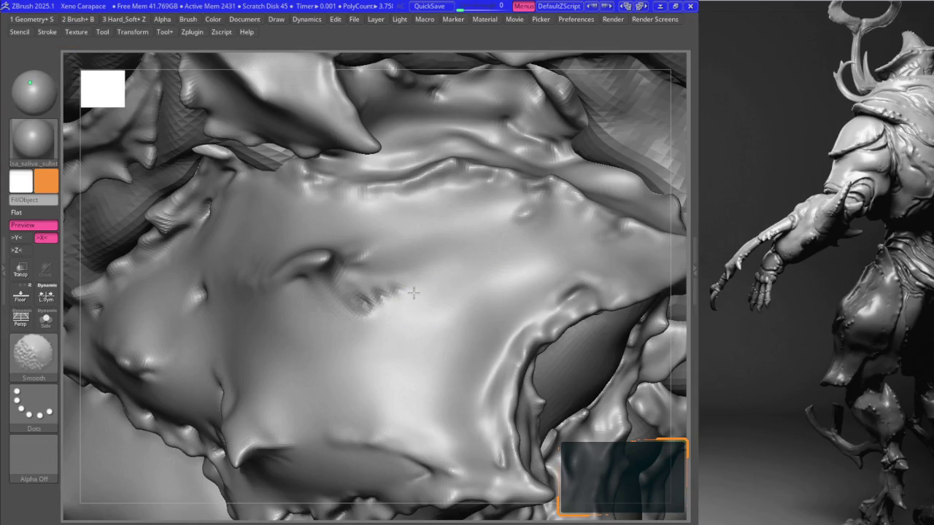
- Smooth out the dimple on the chest plate with Shift-Smooth strokes
{"action": "key", "text": "space"}
{"action": "left_click", "coordinate": [369, 327]}
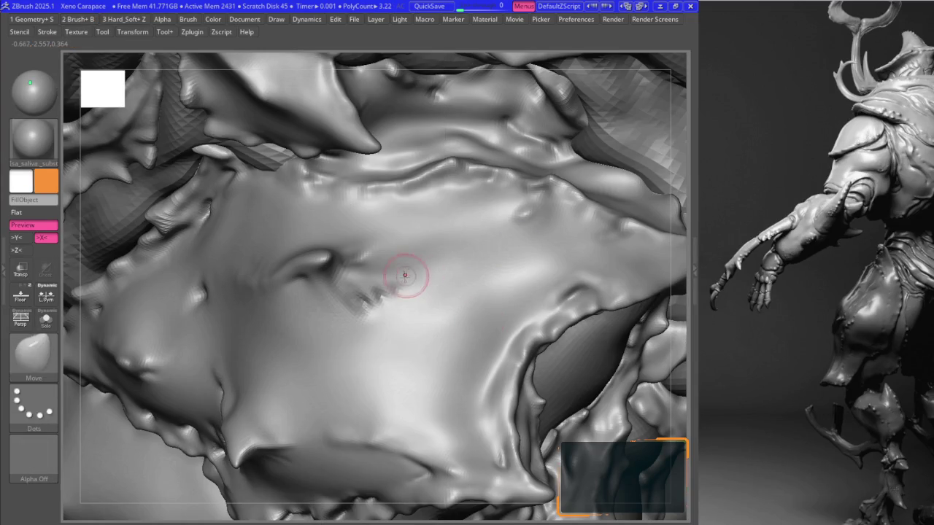
{"action": "key", "text": "b"}
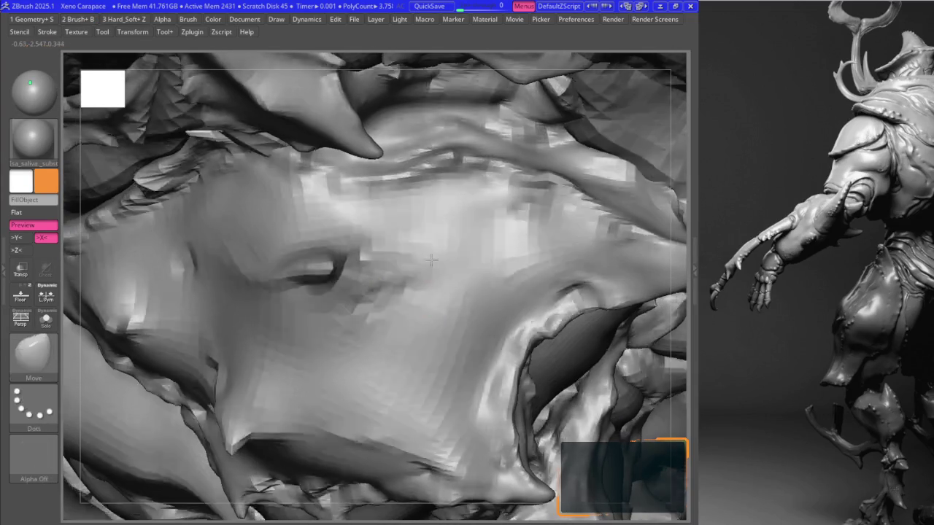
{"action": "key", "text": "space"}
{"action": "key", "text": "shift"}
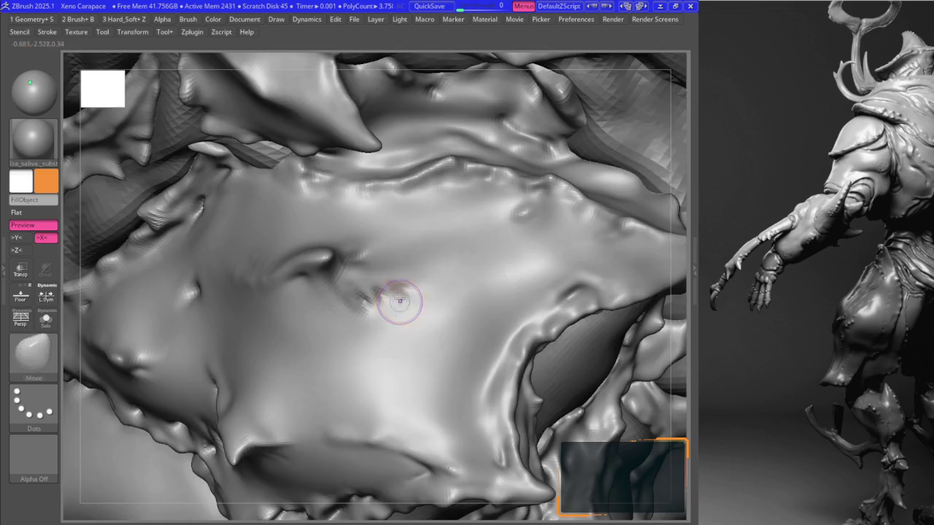
{"action": "key", "text": "space"}
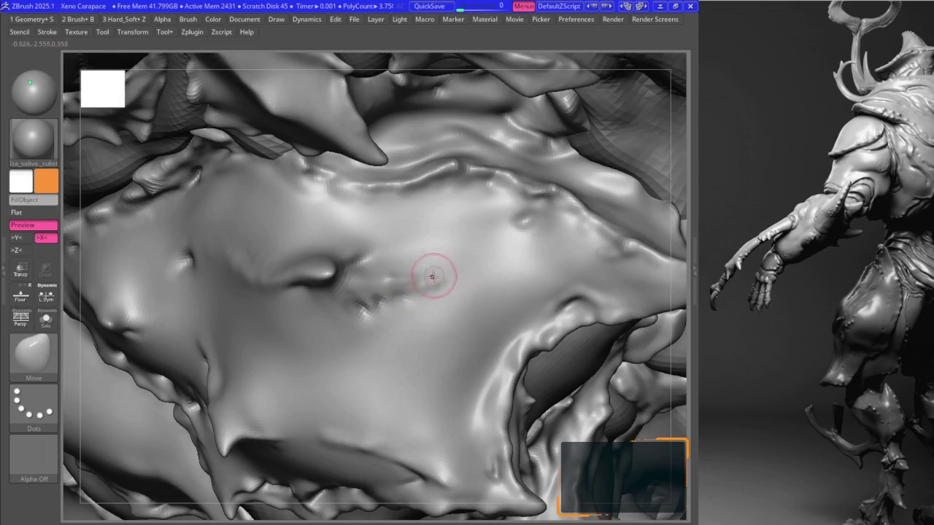
{"action": "key", "text": "space"}
{"action": "key", "text": "shift"}
{"action": "left_click_drag", "start_coordinate": [450, 278], "coordinate": [350, 317], "text": "shift"}
- Rotate around the plate, applying further Shift-Smooth passes to its surface
{"action": "key", "text": "space"}
{"action": "key", "text": "space"}
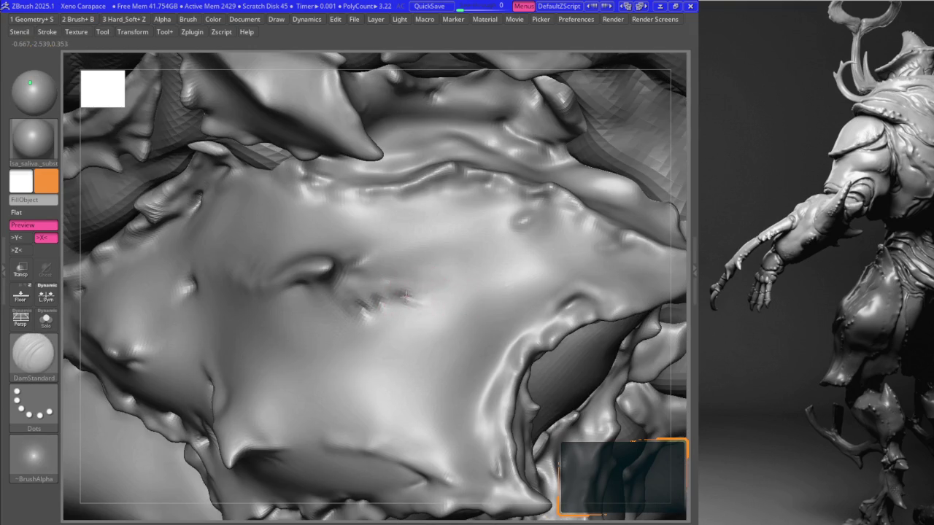
{"action": "mouse_move", "coordinate": [426, 303]}
{"action": "right_mouse_down"}
{"action": "mouse_move", "coordinate": [378, 299]}
{"action": "mouse_move", "coordinate": [369, 310]}
{"action": "right_mouse_up"}
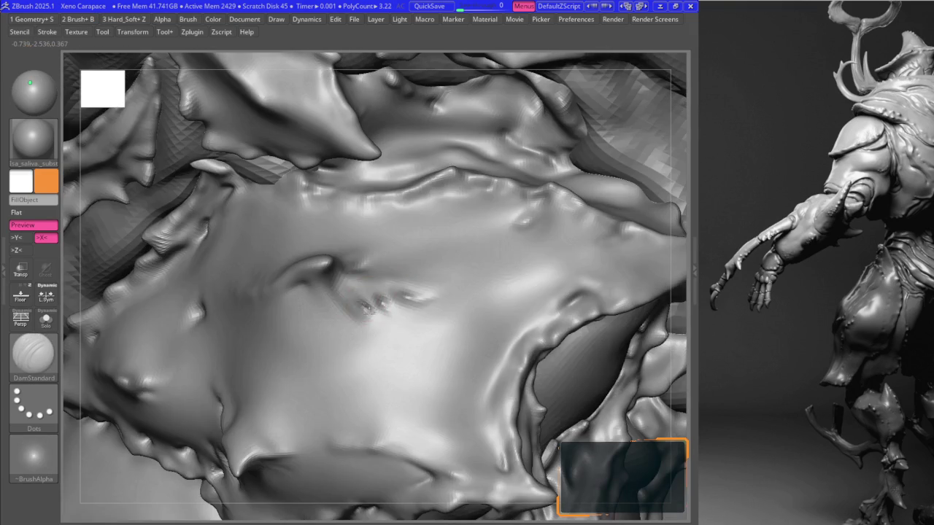
{"action": "key", "text": "space"}
{"action": "key", "text": "shift"}
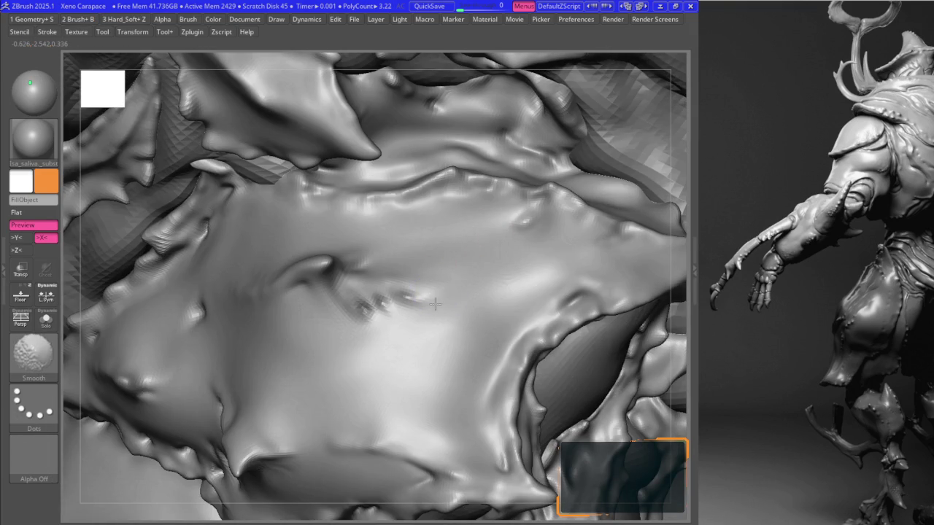
{"action": "key", "text": "space"}
{"action": "mouse_move", "coordinate": [367, 285]}
{"action": "right_mouse_down"}
{"action": "mouse_move", "coordinate": [345, 271]}
{"action": "mouse_move", "coordinate": [349, 254]}
{"action": "mouse_move", "coordinate": [378, 259]}
{"action": "mouse_move", "coordinate": [373, 243]}
{"action": "right_mouse_up"}
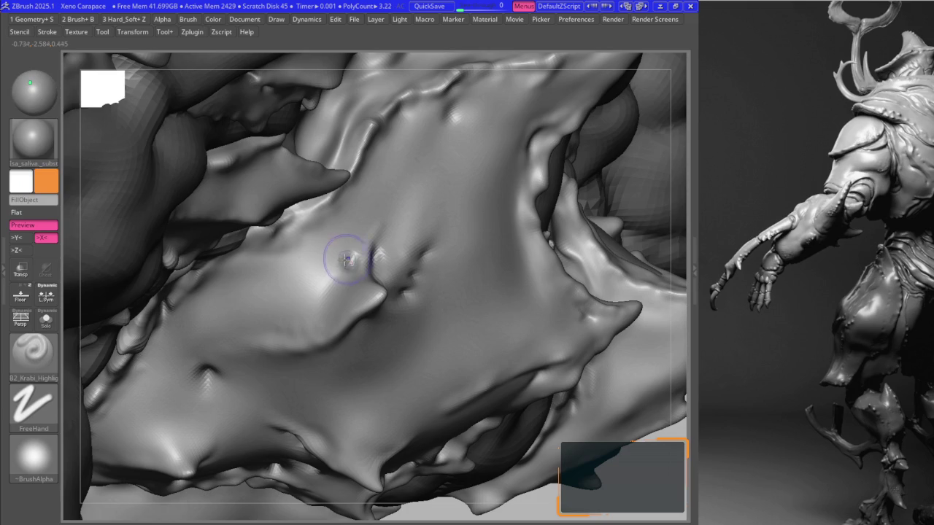
{"action": "key", "text": "space"}
{"action": "key", "text": "shift"}
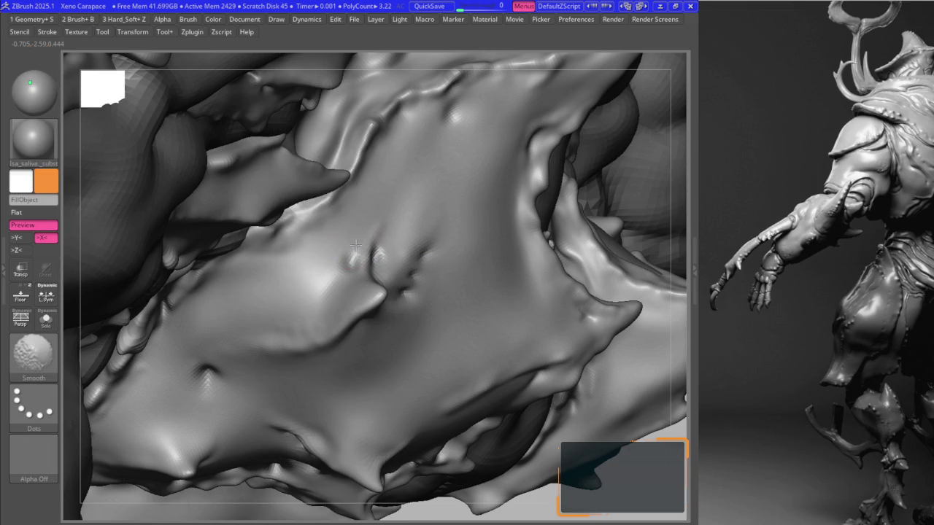
{"action": "mouse_move", "coordinate": [364, 231]}
{"action": "right_mouse_down"}
{"action": "mouse_move", "coordinate": [386, 249]}
{"action": "mouse_move", "coordinate": [416, 236]}
{"action": "mouse_move", "coordinate": [402, 240]}
{"action": "mouse_move", "coordinate": [414, 256]}
{"action": "right_mouse_up"}
- Carve a thin groove and add a stroke mark on the chest plate
{"action": "key", "text": "space"}
{"action": "left_click_drag", "start_coordinate": [363, 182], "coordinate": [328, 261]}
{"action": "key", "text": "b"}
{"action": "right_click_drag", "start_coordinate": [412, 229], "coordinate": [410, 265]}
{"action": "left_click_drag", "start_coordinate": [401, 281], "coordinate": [418, 210]}
{"action": "key", "text": "space"}
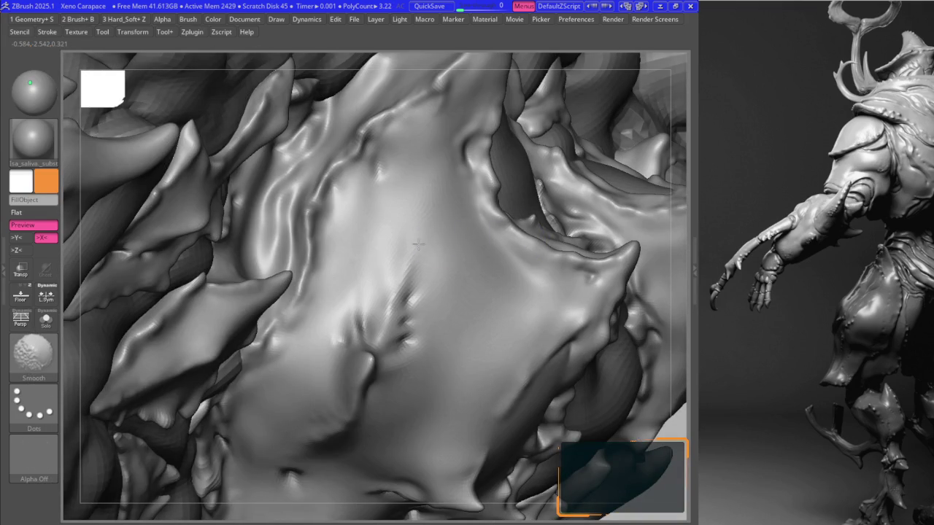
{"action": "mouse_move", "coordinate": [407, 229]}
{"action": "right_mouse_down", "text": "ctrl"}
{"action": "mouse_move", "coordinate": [389, 201]}
{"action": "mouse_move", "coordinate": [396, 287]}
{"action": "mouse_move", "coordinate": [423, 299]}
{"action": "right_mouse_up", "text": "ctrl"}
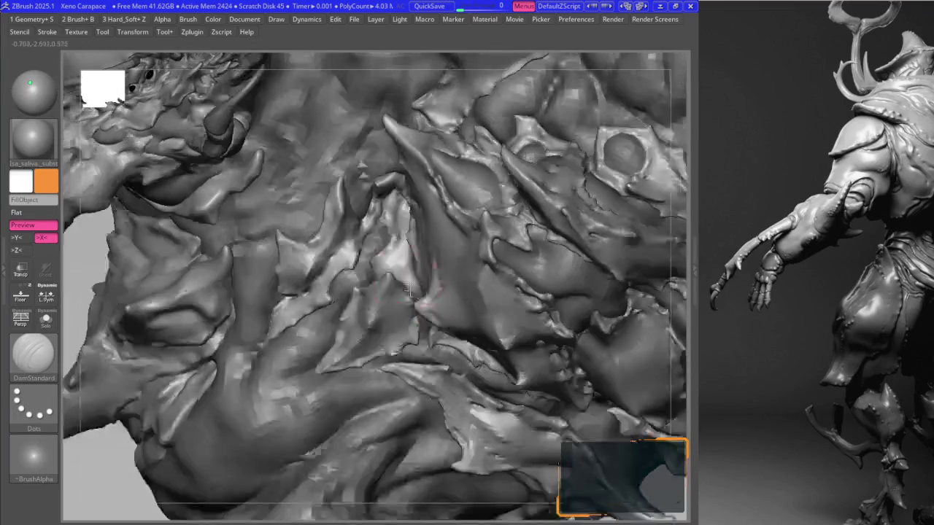
- Pick a groove-carving brush, then choose Move from the full brush list
{"action": "key", "text": "space"}
{"action": "left_click", "coordinate": [422, 354]}
{"action": "mouse_move", "coordinate": [422, 355]}
{"action": "right_mouse_down", "text": "ctrl"}
{"action": "mouse_move", "coordinate": [385, 239]}
{"action": "mouse_move", "coordinate": [398, 226]}
{"action": "mouse_move", "coordinate": [393, 234]}
{"action": "right_mouse_up", "text": "ctrl"}
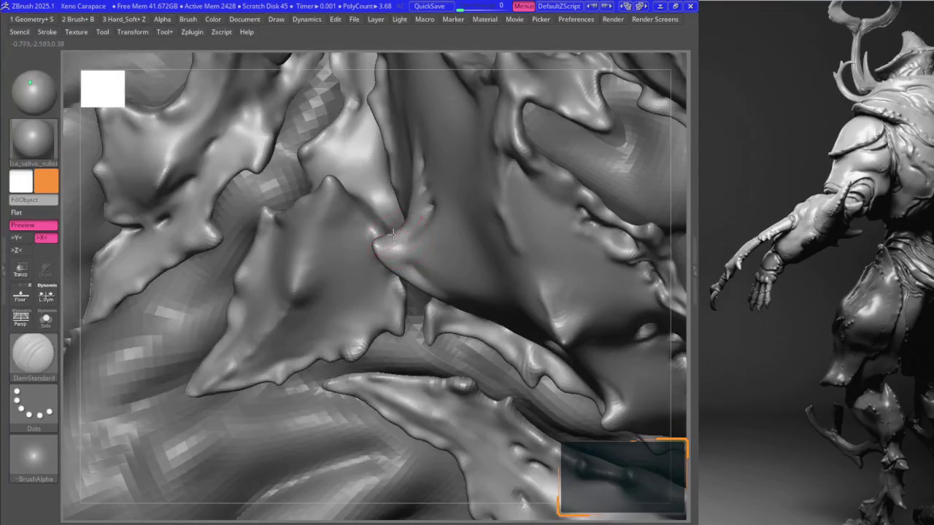
{"action": "key", "text": "space"}
{"action": "left_click", "coordinate": [369, 263]}
{"action": "left_click", "coordinate": [357, 288]}
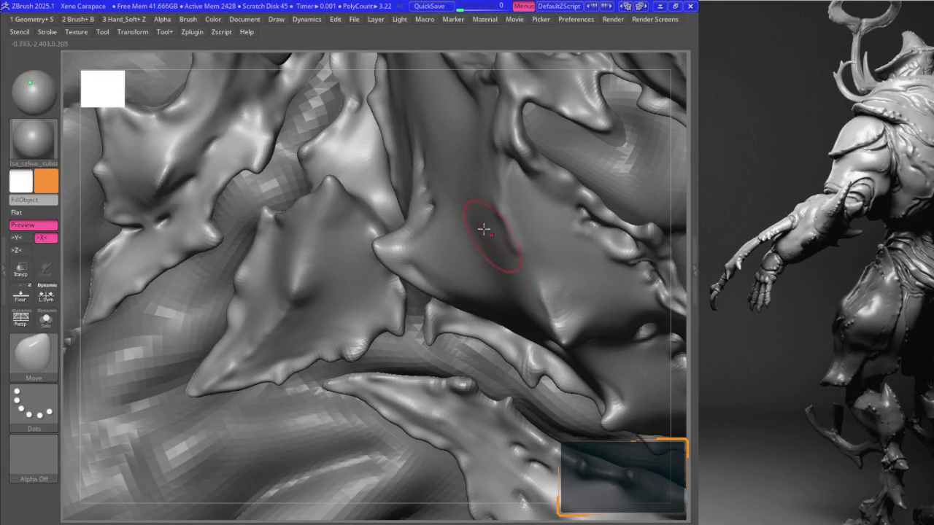
{"action": "mouse_move", "coordinate": [391, 231]}
{"action": "right_mouse_down"}
{"action": "mouse_move", "coordinate": [455, 209]}
{"action": "mouse_move", "coordinate": [470, 248]}
{"action": "mouse_move", "coordinate": [503, 286]}
{"action": "mouse_move", "coordinate": [578, 287]}
{"action": "mouse_move", "coordinate": [482, 214]}
{"action": "mouse_move", "coordinate": [400, 223]}
{"action": "mouse_move", "coordinate": [479, 219]}
{"action": "mouse_move", "coordinate": [552, 313]}
{"action": "mouse_move", "coordinate": [489, 198]}
{"action": "mouse_move", "coordinate": [470, 249]}
{"action": "mouse_move", "coordinate": [566, 279]}
{"action": "right_mouse_up"}
- Reshape the carapace surface and stroke streaky detail onto the central plate
{"action": "key", "text": "space"}
{"action": "mouse_move", "coordinate": [517, 297]}
{"action": "right_mouse_down"}
{"action": "mouse_move", "coordinate": [427, 267]}
{"action": "mouse_move", "coordinate": [442, 281]}
{"action": "mouse_move", "coordinate": [438, 210]}
{"action": "mouse_move", "coordinate": [542, 270]}
{"action": "right_mouse_up"}
{"action": "key", "text": "space"}
{"action": "left_click_drag", "start_coordinate": [538, 300], "coordinate": [539, 319]}
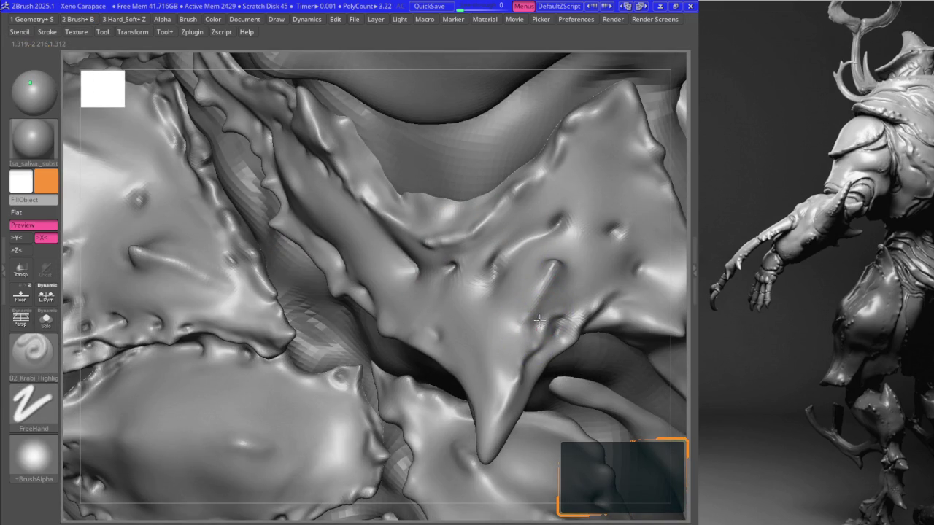
{"action": "right_click_drag", "start_coordinate": [489, 282], "coordinate": [488, 271]}
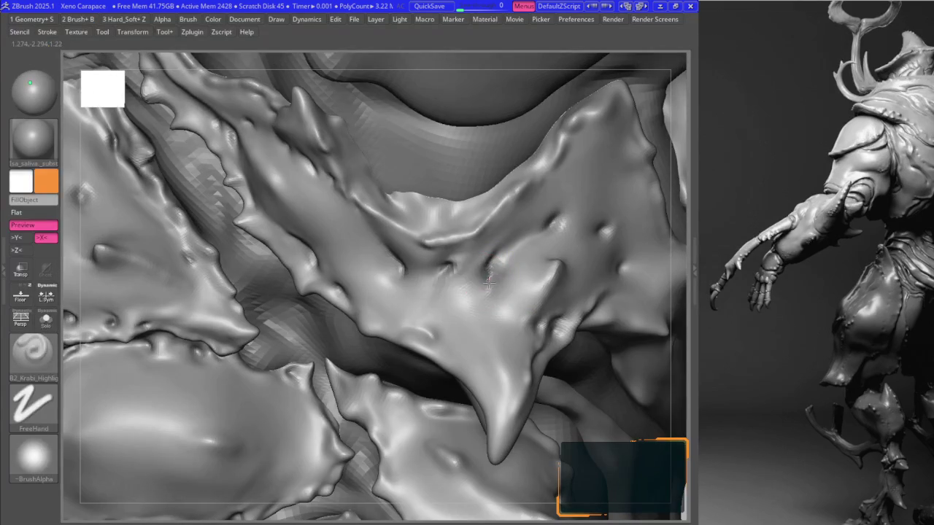
{"action": "mouse_move", "coordinate": [488, 283]}
{"action": "left_mouse_down"}
{"action": "mouse_move", "coordinate": [481, 275]}
{"action": "mouse_move", "coordinate": [485, 286]}
{"action": "left_mouse_up"}
- Shift-smooth the streaky marks back into the plate and reframe the model
{"action": "key", "text": "ctrl"}
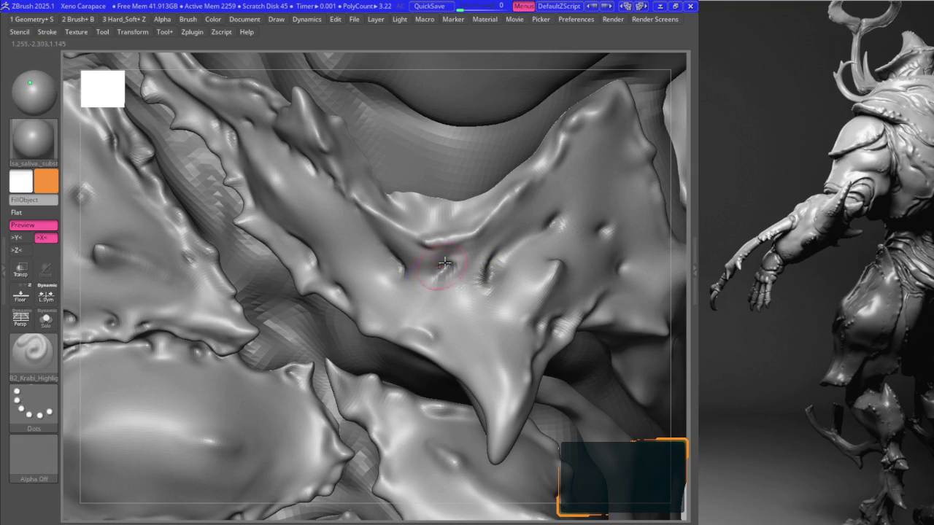
{"action": "right_click_drag", "start_coordinate": [444, 263], "coordinate": [449, 262]}
{"action": "mouse_move", "coordinate": [456, 268]}
{"action": "left_mouse_down", "text": "shift"}
{"action": "mouse_move", "coordinate": [396, 270]}
{"action": "mouse_move", "coordinate": [396, 282]}
{"action": "mouse_move", "coordinate": [390, 239]}
{"action": "left_mouse_up", "text": "shift"}
{"action": "key", "text": "f"}
{"action": "mouse_move", "coordinate": [391, 256]}
{"action": "right_mouse_down", "text": "ctrl"}
{"action": "mouse_move", "coordinate": [506, 226]}
{"action": "mouse_move", "coordinate": [429, 230]}
{"action": "right_mouse_up", "text": "ctrl"}
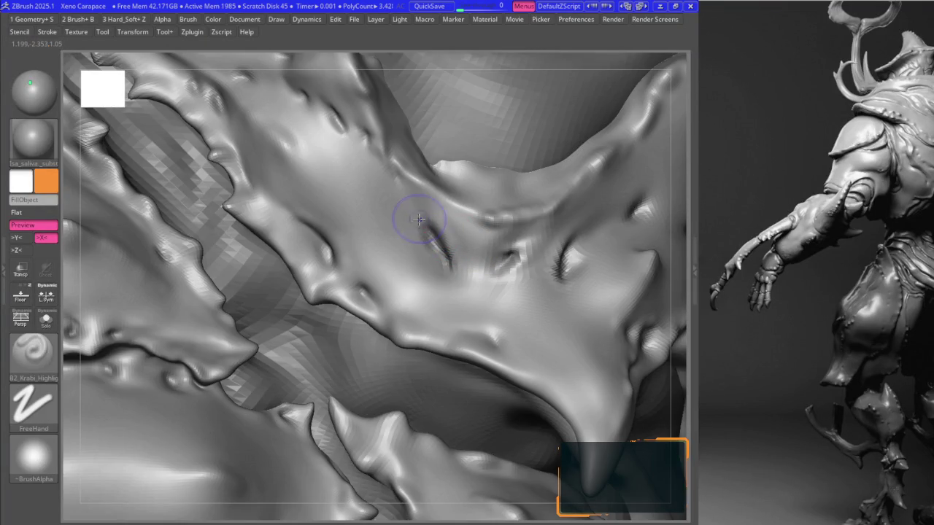
- Alternate between the DamStandard crease brush and the Smooth brush
{"action": "key", "text": "b"}
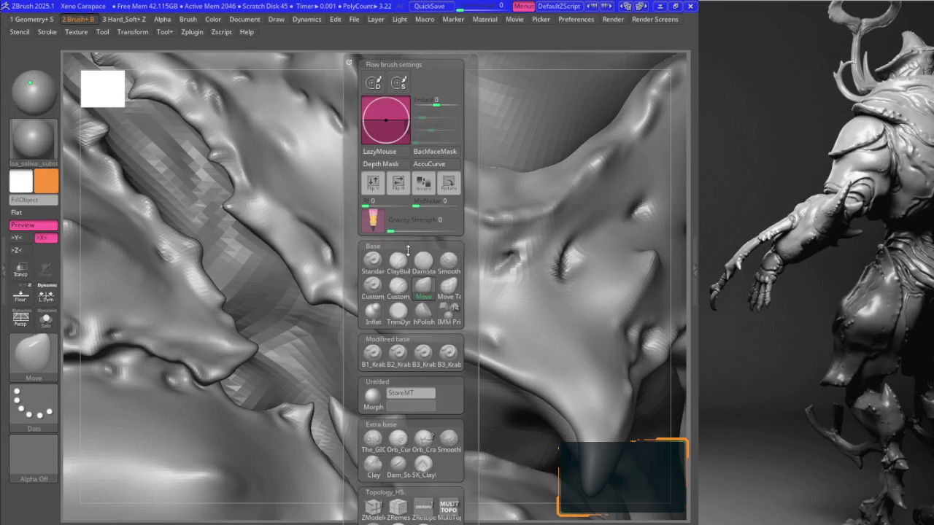
{"action": "key", "text": "d"}
{"action": "key", "text": "s"}
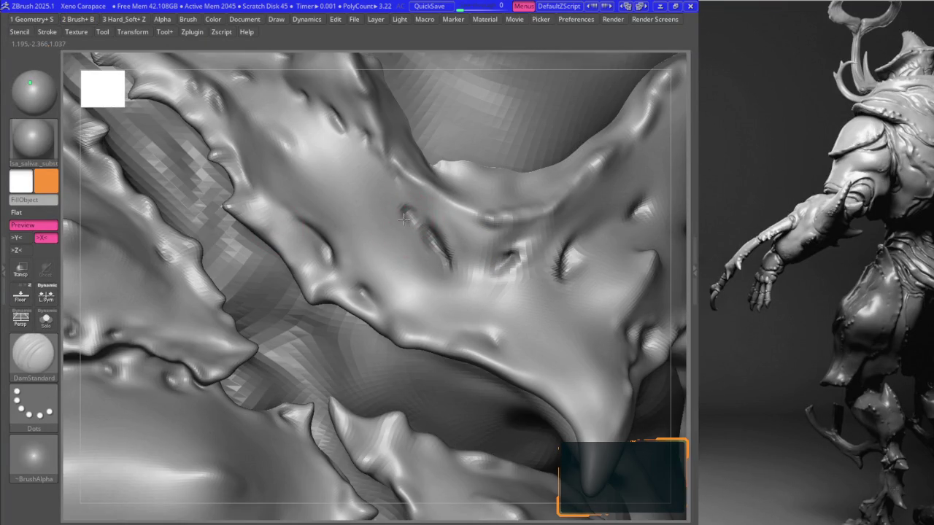
{"action": "key", "text": "b"}
{"action": "key", "text": "b"}
{"action": "key", "text": "d"}
{"action": "key", "text": "s"}
{"action": "key", "text": "b"}
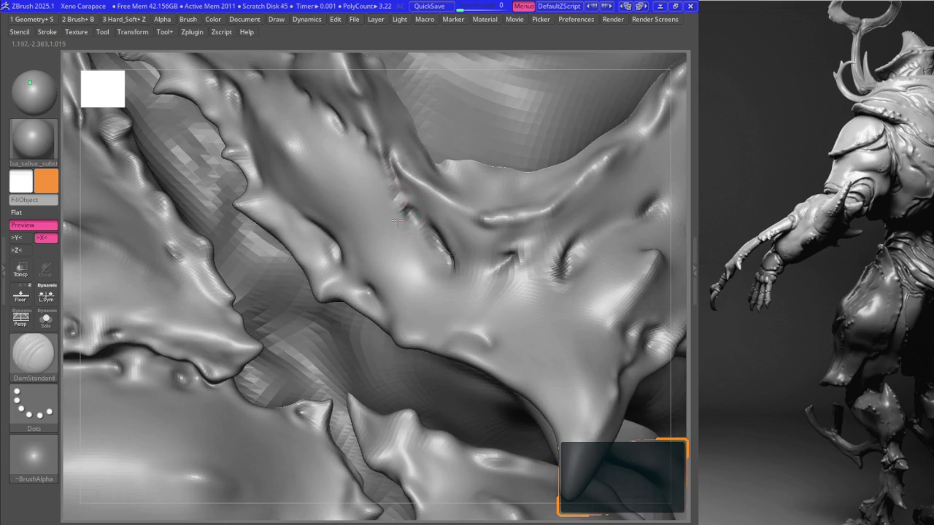
{"action": "key", "text": "b"}
{"action": "key", "text": "s"}
{"action": "key", "text": "m"}
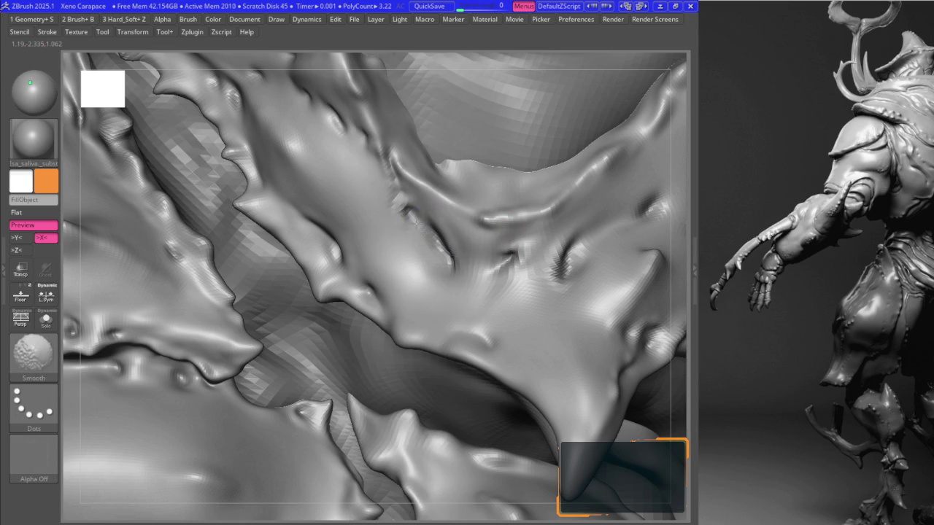
{"action": "key", "text": "shift"}
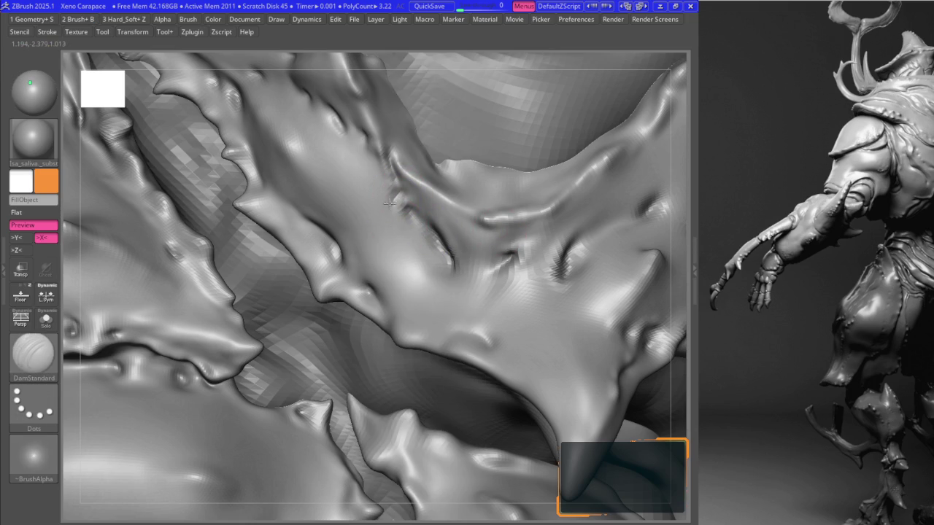
- Smooth the chest plate's upper-left surface, undoing the last two strokes
{"action": "key", "text": "shift"}
{"action": "mouse_move", "coordinate": [383, 173]}
{"action": "left_mouse_down", "text": "shift"}
{"action": "mouse_move", "coordinate": [428, 209]}
{"action": "mouse_move", "coordinate": [408, 215]}
{"action": "mouse_move", "coordinate": [396, 197]}
{"action": "left_mouse_up", "text": "shift"}
{"action": "key", "text": "shift"}
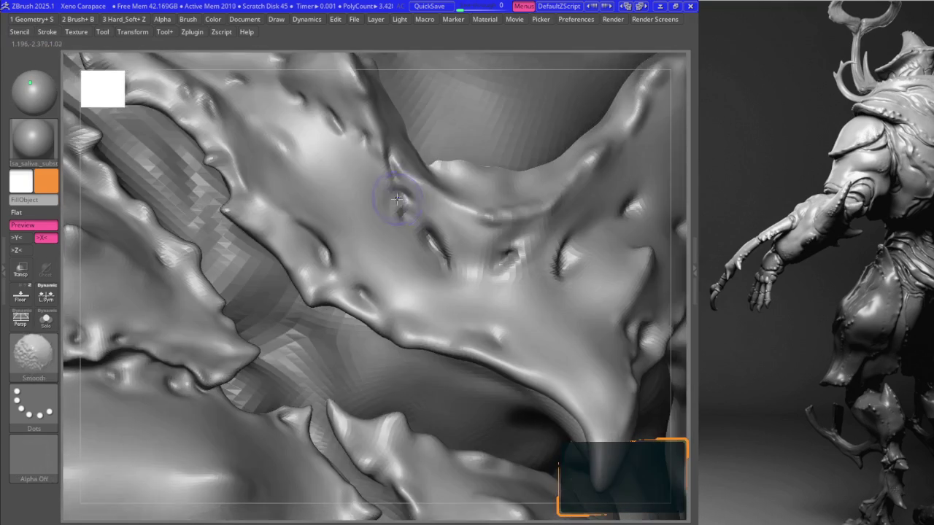
{"action": "left_click_drag", "start_coordinate": [365, 156], "coordinate": [370, 146], "text": "shift"}
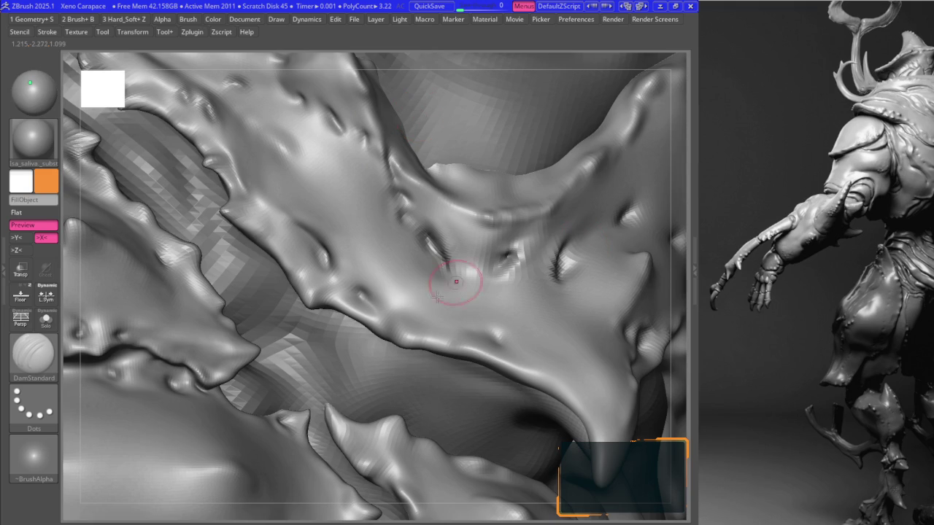
{"action": "right_click_drag", "start_coordinate": [508, 255], "coordinate": [472, 288]}
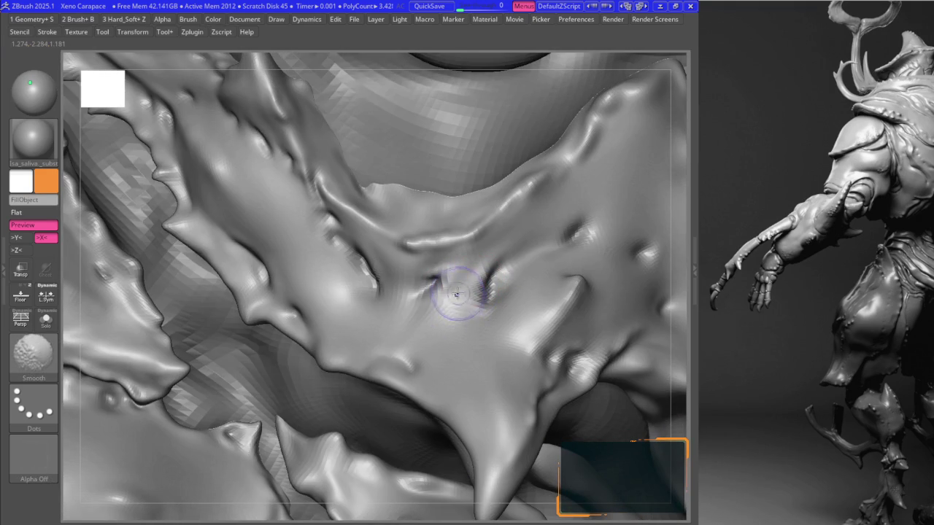
{"action": "key", "text": "ctrl+z"}
{"action": "key", "text": "ctrl+z"}
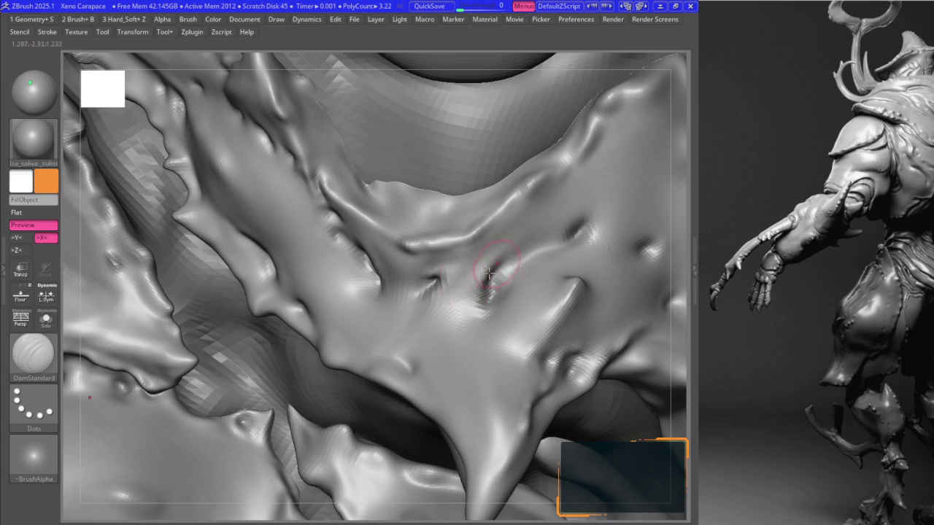
{"action": "right_click_drag", "start_coordinate": [489, 273], "coordinate": [451, 325], "text": "alt"}
{"action": "key", "text": "ctrl+z"}
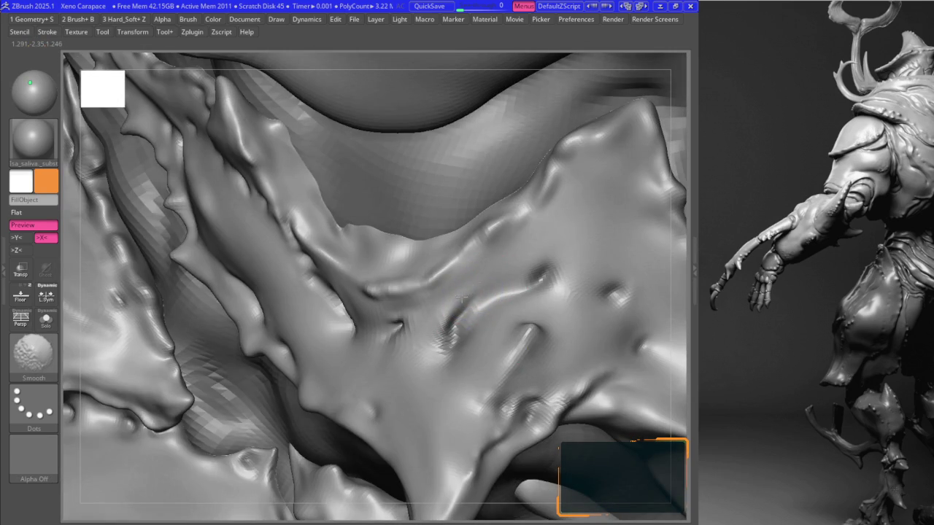
- Cycle between B2_Krabi_Highlight and DamStandard brushes while repositioning the plate view
{"action": "key", "text": "b"}
{"action": "left_click", "coordinate": [463, 357]}
{"action": "right_click_drag", "start_coordinate": [448, 270], "coordinate": [467, 310], "text": "alt"}
{"action": "key", "text": "b"}
{"action": "key", "text": "d"}
{"action": "key", "text": "s"}
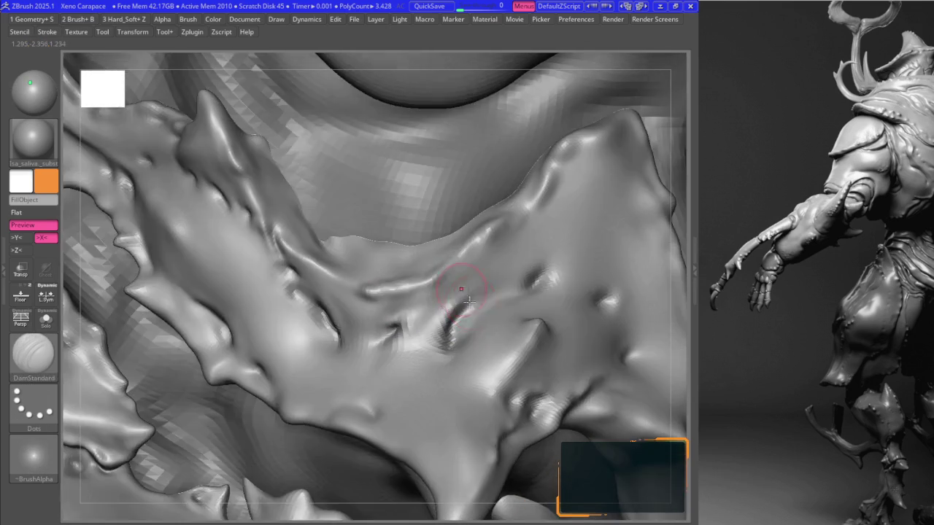
{"action": "mouse_move", "coordinate": [496, 278]}
{"action": "right_mouse_down"}
{"action": "mouse_move", "coordinate": [451, 285]}
{"action": "mouse_move", "coordinate": [496, 290]}
{"action": "mouse_move", "coordinate": [540, 322]}
{"action": "right_mouse_up"}
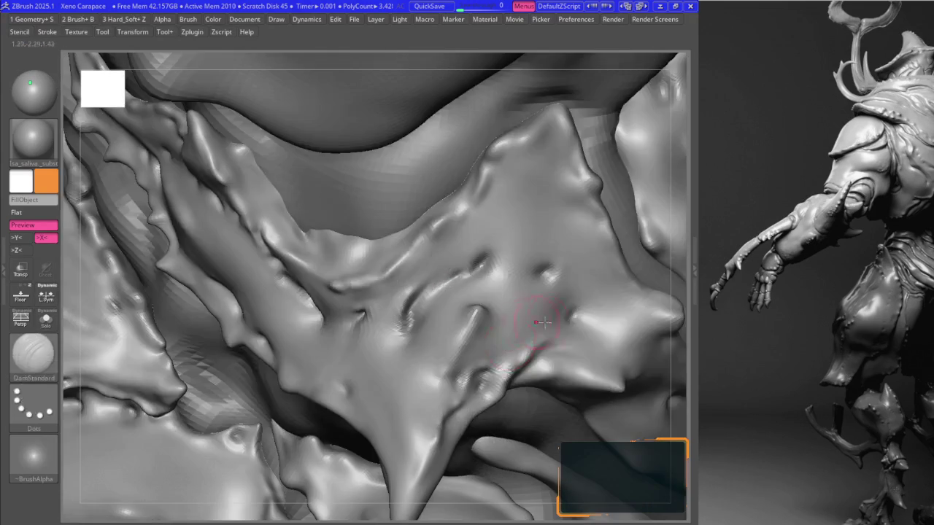
{"action": "key", "text": "b"}
{"action": "key", "text": "b"}
{"action": "key", "text": "k"}
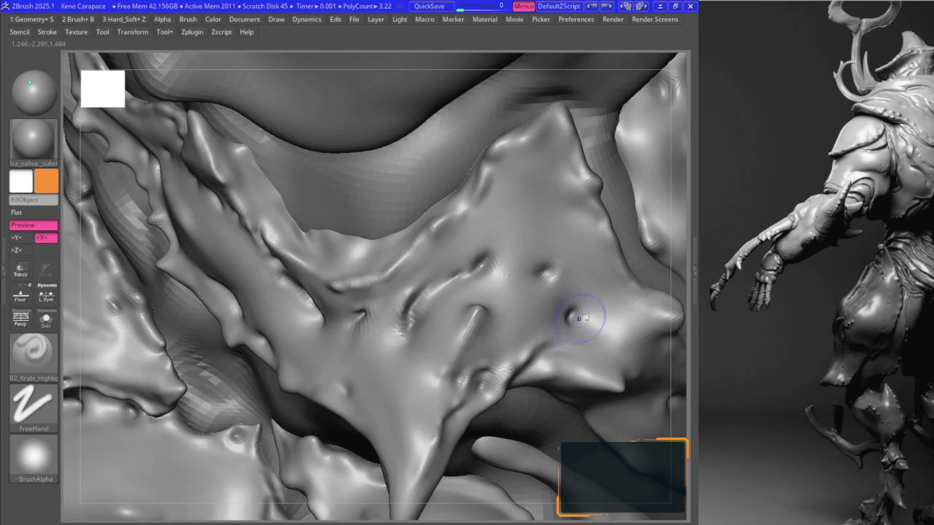
{"action": "key", "text": "ctrl"}
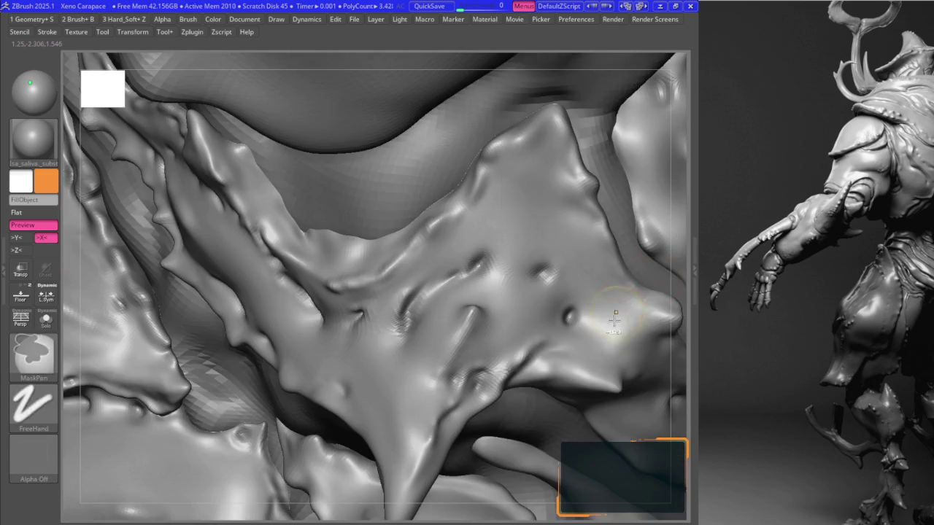
{"action": "right_click_drag", "start_coordinate": [615, 318], "coordinate": [571, 318]}
- Carve a crease across the plate's lower right and smooth around it
{"action": "key", "text": "shift"}
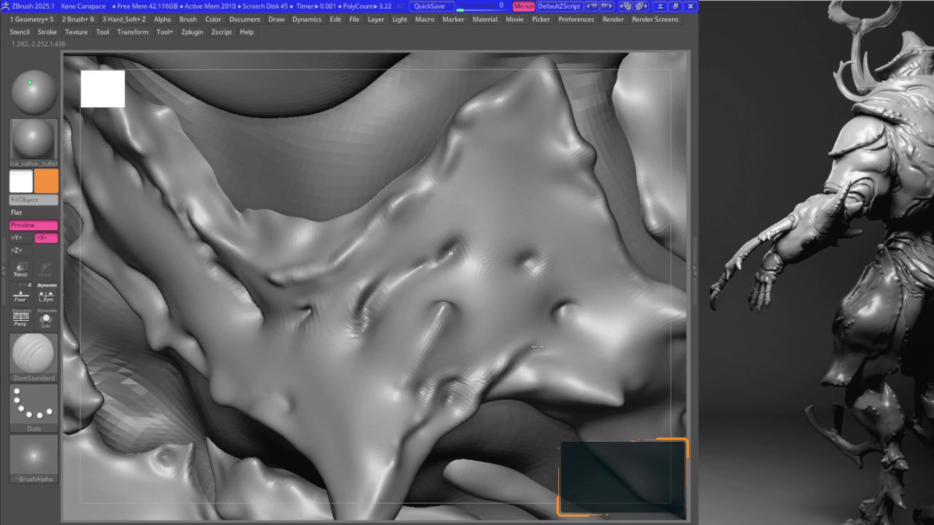
{"action": "key", "text": "shift"}
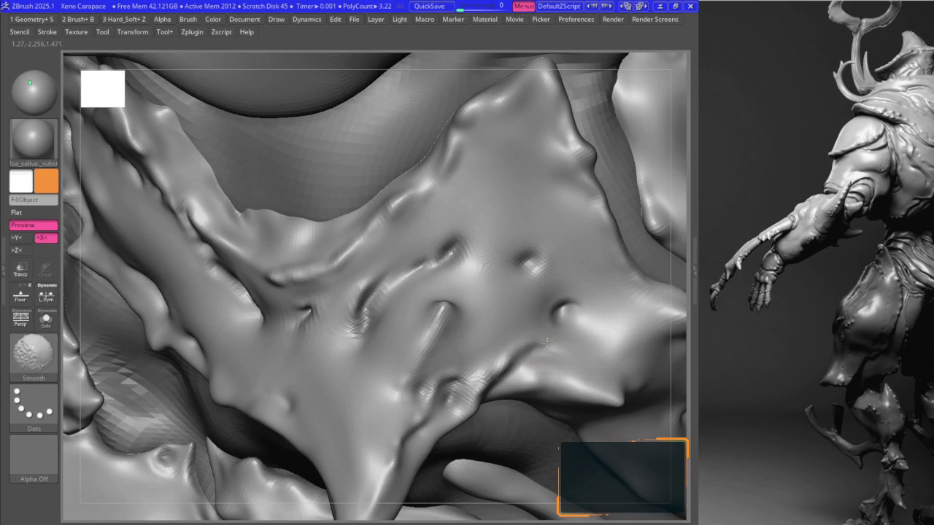
{"action": "key", "text": "space"}
{"action": "right_click_drag", "start_coordinate": [469, 329], "coordinate": [546, 350]}
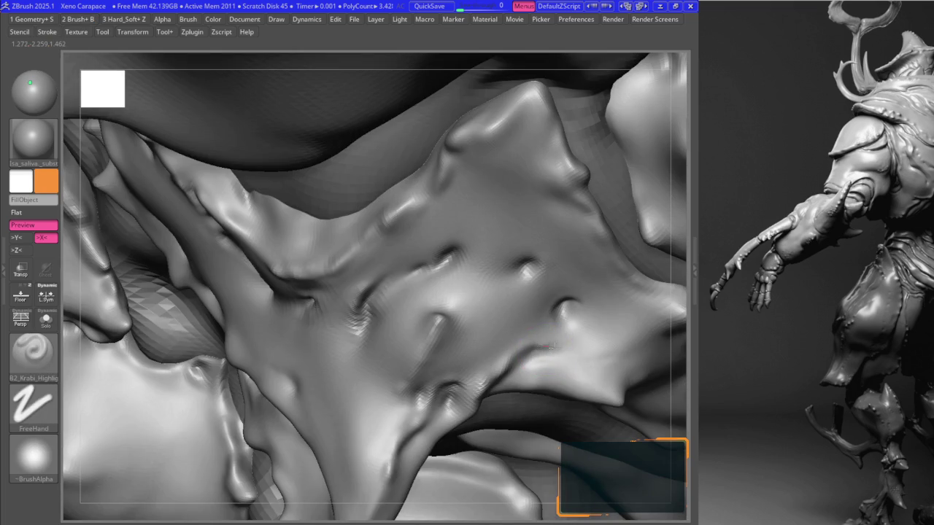
{"action": "left_click_drag", "start_coordinate": [585, 355], "coordinate": [598, 354]}
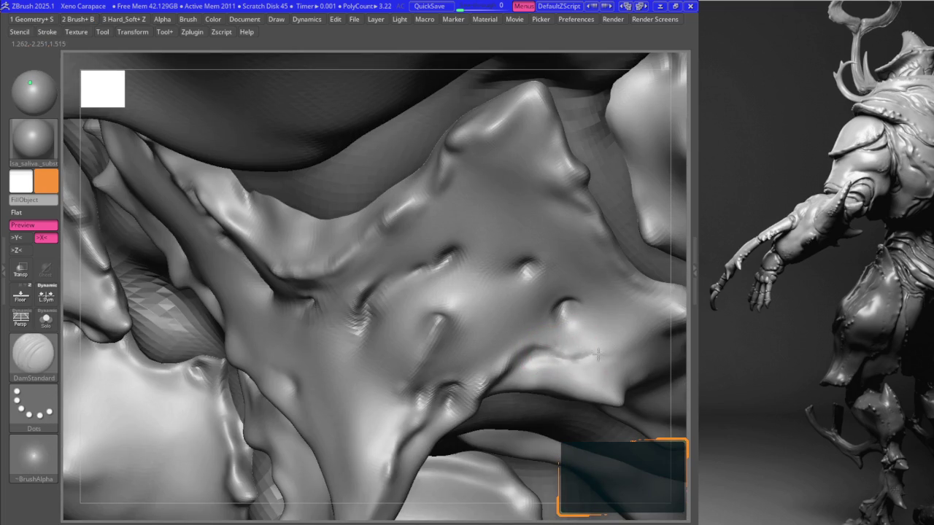
{"action": "right_click_drag", "start_coordinate": [602, 336], "coordinate": [544, 323]}
{"action": "key", "text": "space"}
{"action": "key", "text": "shift"}
{"action": "key", "text": "space"}
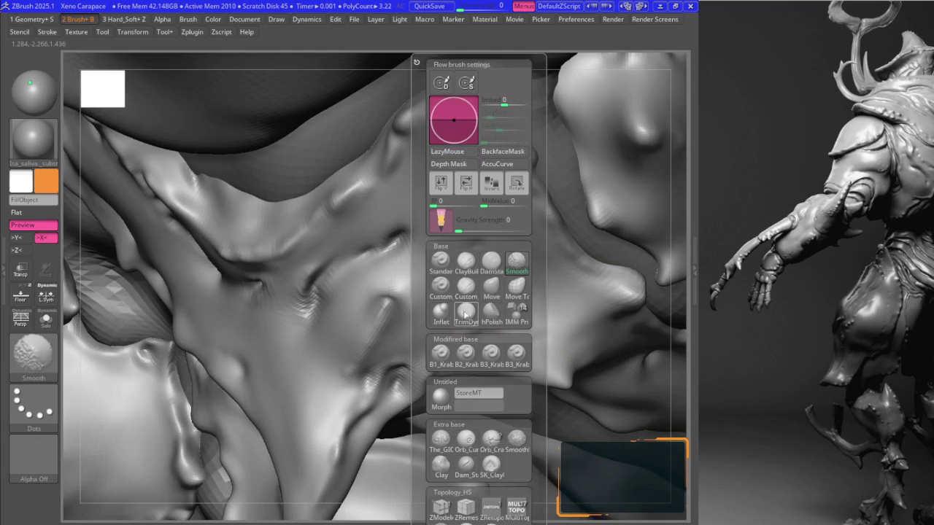
- Choose the Move brush and push the chest plate edge around the crease
{"action": "key", "text": "1"}
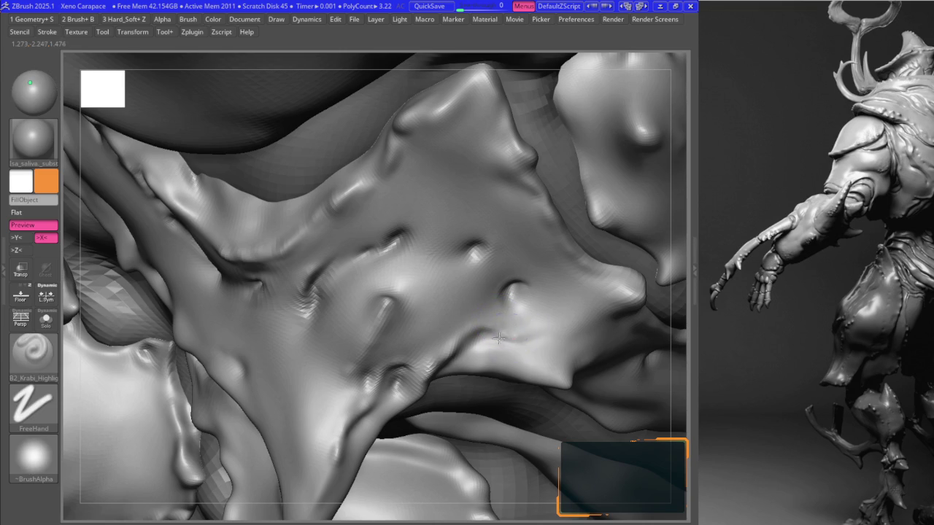
{"action": "scroll", "coordinate": [475, 329], "scroll_direction": "up", "scroll_amount": 3}
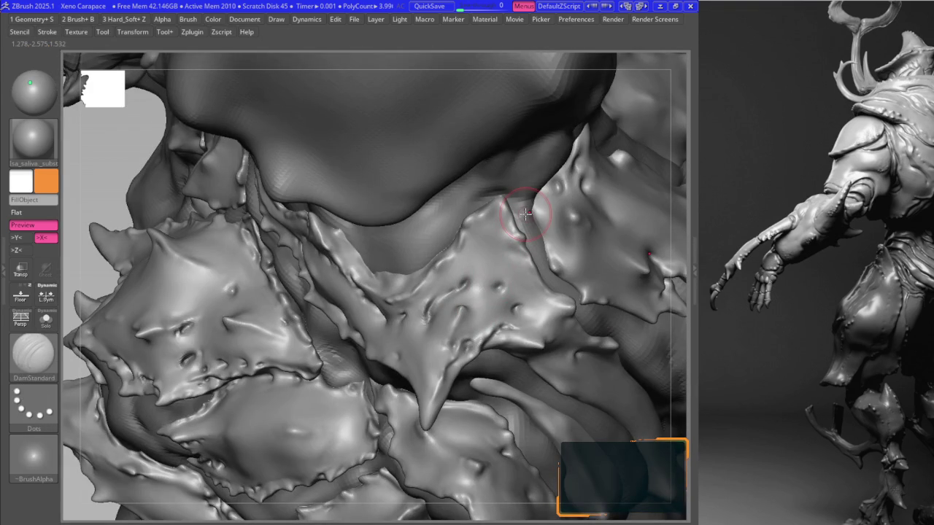
{"action": "key", "text": "b"}
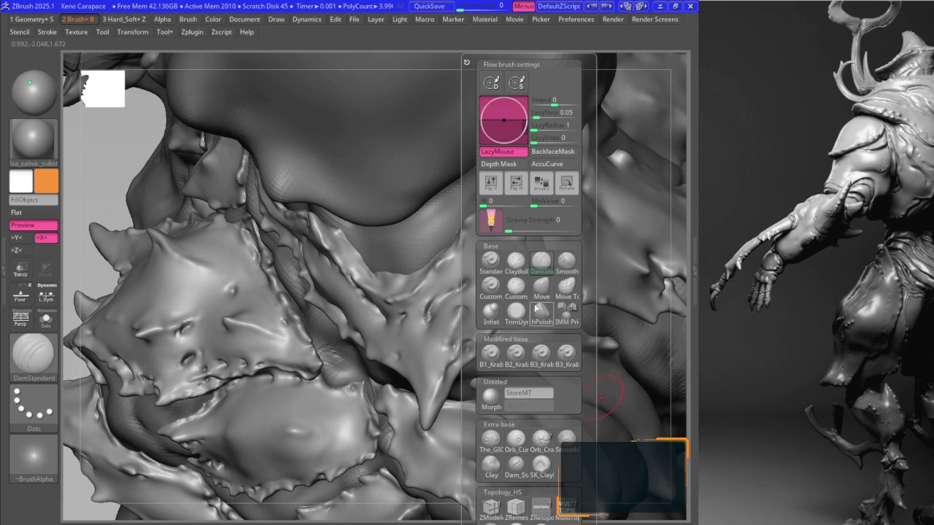
{"action": "left_click", "coordinate": [542, 288]}
{"action": "scroll", "coordinate": [504, 314], "scroll_direction": "up", "scroll_amount": 3}
{"action": "scroll", "coordinate": [467, 305], "scroll_direction": "up", "scroll_amount": 3}
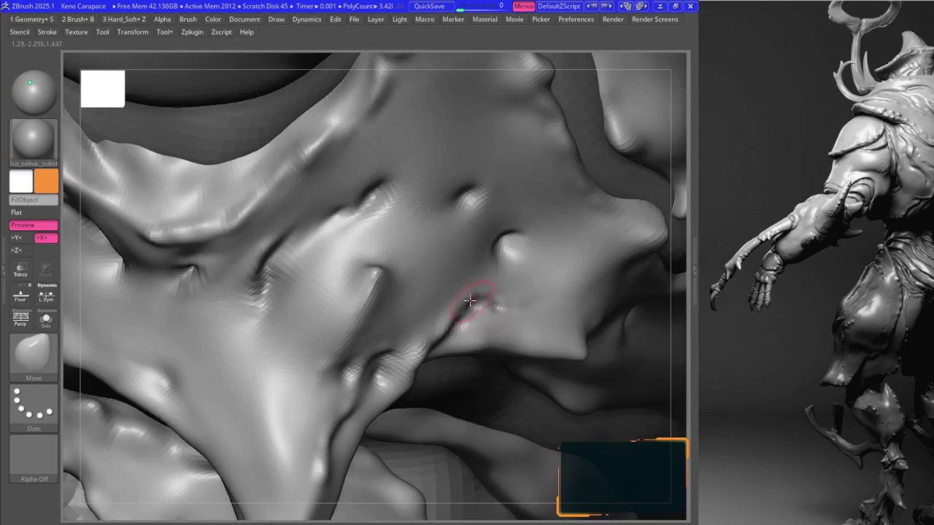
{"action": "mouse_move", "coordinate": [461, 307]}
{"action": "right_mouse_down"}
{"action": "mouse_move", "coordinate": [469, 309]}
{"action": "mouse_move", "coordinate": [444, 311]}
{"action": "mouse_move", "coordinate": [375, 364]}
{"action": "mouse_move", "coordinate": [388, 295]}
{"action": "right_mouse_up"}
- Add fine B2_Krabi_Highlight detail along the crease, ending on a frontal view
{"action": "key", "text": "1"}
{"action": "left_click_drag", "start_coordinate": [406, 277], "coordinate": [414, 291]}
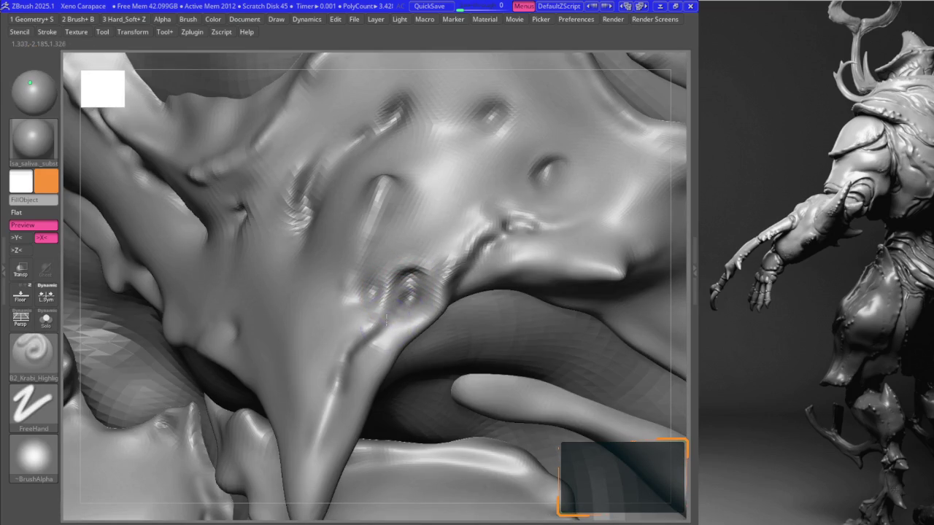
{"action": "right_click_drag", "start_coordinate": [376, 326], "coordinate": [379, 304]}
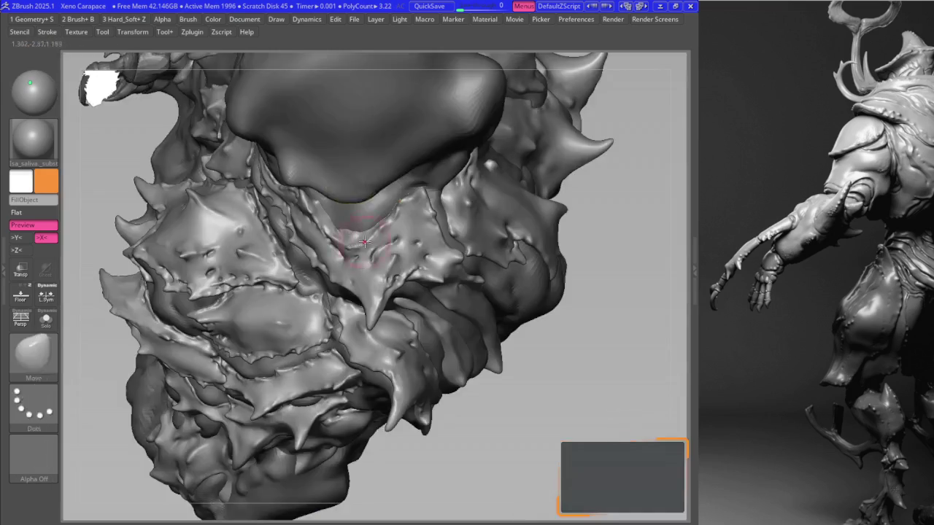
{"action": "right_click_drag", "start_coordinate": [364, 242], "coordinate": [351, 295]}
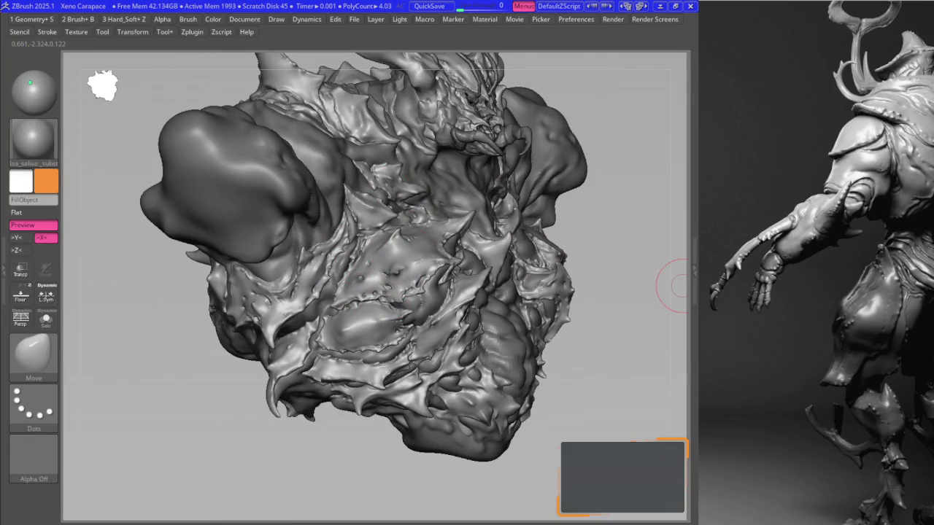
{"action": "left_click_drag", "start_coordinate": [904, 270], "coordinate": [883, 343]}
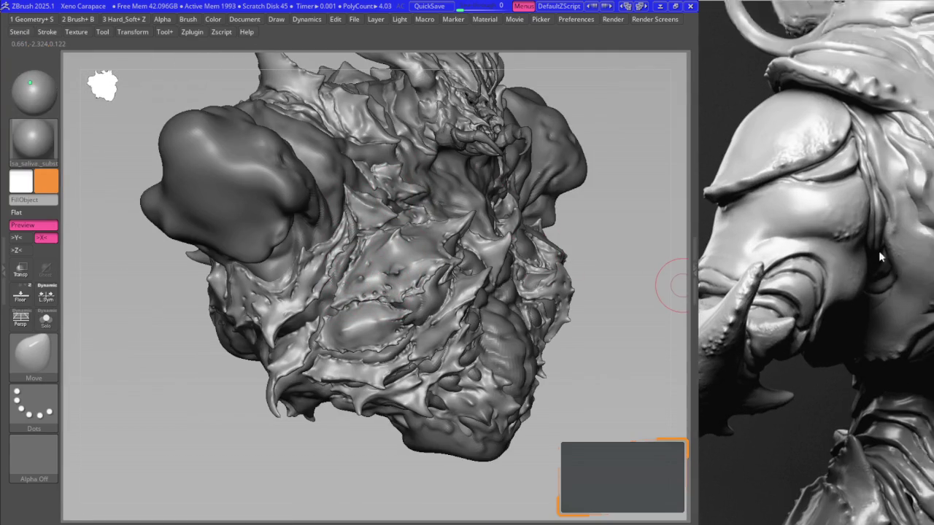
{"action": "scroll", "coordinate": [893, 366], "scroll_direction": "down", "scroll_amount": 5}
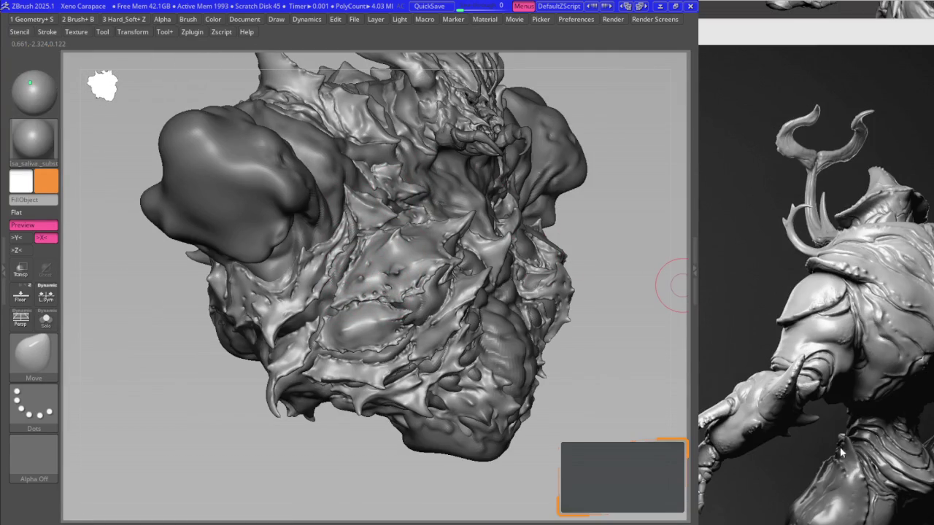
{"action": "scroll", "coordinate": [832, 408], "scroll_direction": "down", "scroll_amount": 5}
{"action": "mouse_move", "coordinate": [362, 295]}
{"action": "right_mouse_down"}
{"action": "mouse_move", "coordinate": [416, 281]}
{"action": "mouse_move", "coordinate": [418, 245]}
{"action": "mouse_move", "coordinate": [437, 221]}
{"action": "mouse_move", "coordinate": [501, 213]}
{"action": "mouse_move", "coordinate": [323, 240]}
{"action": "mouse_move", "coordinate": [318, 257]}
{"action": "mouse_move", "coordinate": [359, 276]}
{"action": "right_mouse_up"}
{"action": "key", "text": "m"}
{"action": "key", "text": "b"}
{"action": "key", "text": "1"}
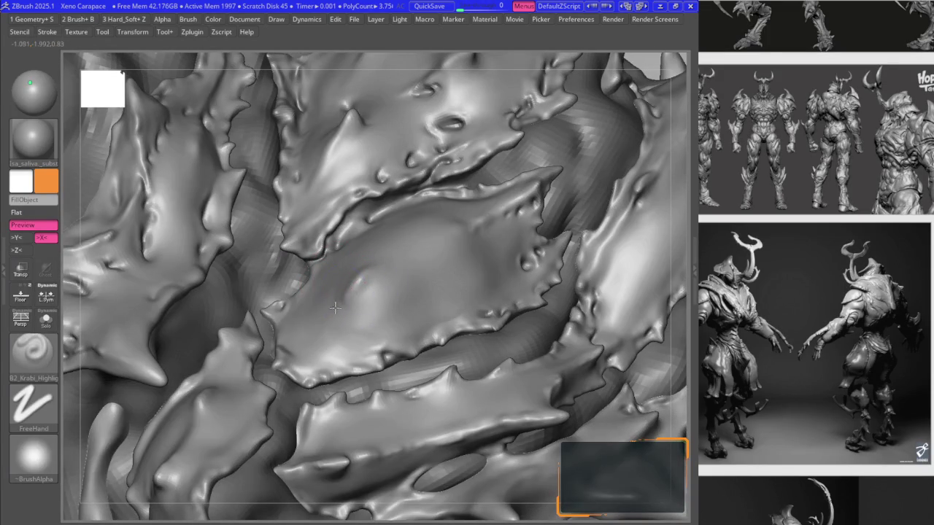
- Switch between the Move and B2_Krabi_Highlight brushes while turning the view onto the plate edge
{"action": "mouse_move", "coordinate": [334, 308]}
{"action": "right_mouse_down"}
{"action": "mouse_move", "coordinate": [331, 325]}
{"action": "mouse_move", "coordinate": [295, 340]}
{"action": "mouse_move", "coordinate": [355, 271]}
{"action": "mouse_move", "coordinate": [357, 315]}
{"action": "right_mouse_up"}
{"action": "key", "text": "1"}
{"action": "key", "text": "b"}
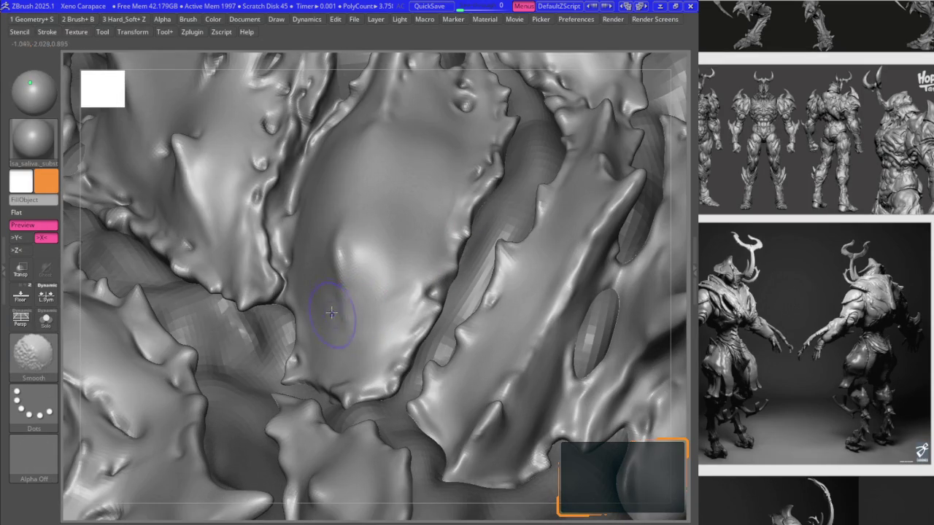
{"action": "key", "text": "b"}
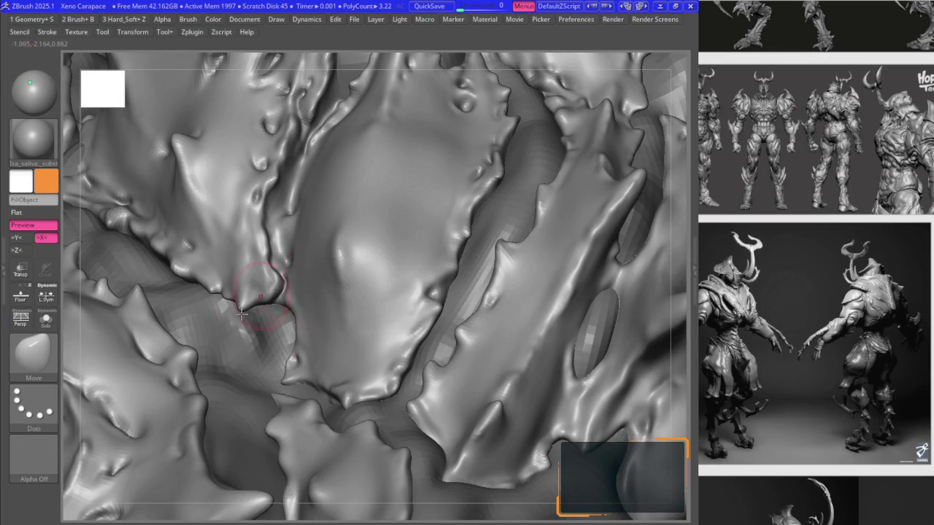
{"action": "key", "text": "b"}
{"action": "right_click_drag", "start_coordinate": [382, 270], "coordinate": [414, 312]}
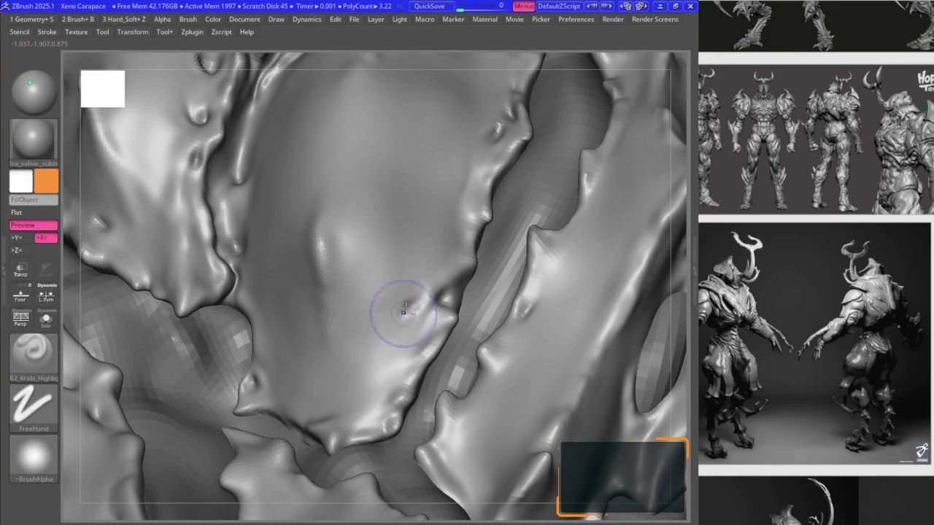
- Try the Smooth and MaskPen brushes and zoom in on the plate's lower edge
{"action": "key", "text": "b"}
{"action": "key", "text": "s"}
{"action": "key", "text": "m"}
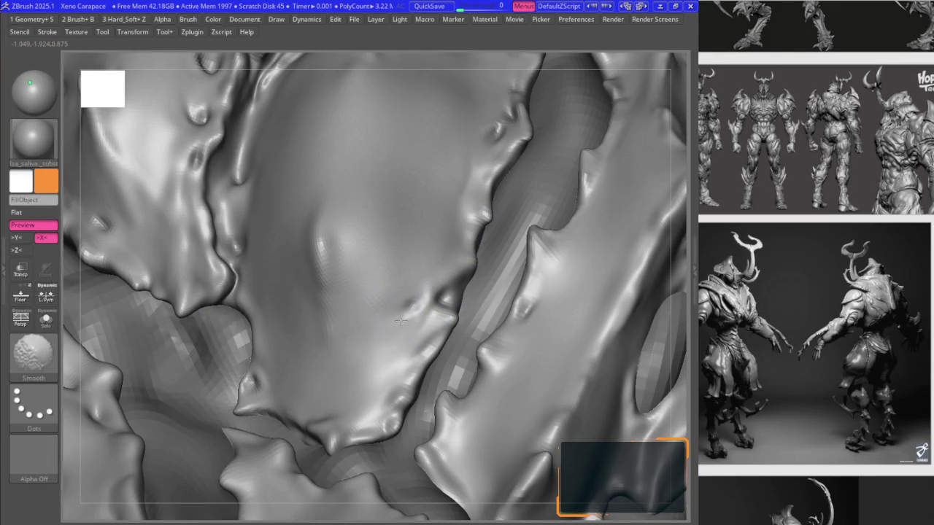
{"action": "key", "text": "b"}
{"action": "key", "text": "m"}
{"action": "key", "text": "p"}
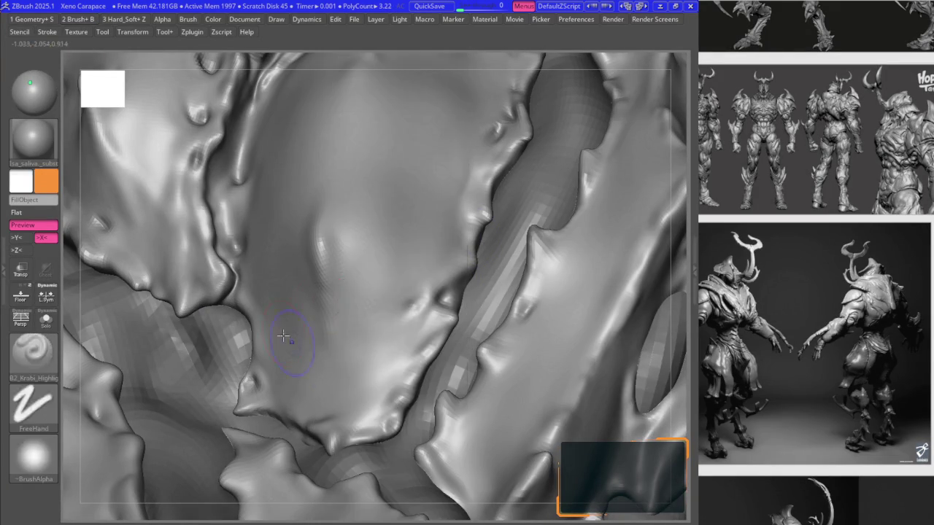
{"action": "right_click_drag", "start_coordinate": [282, 328], "coordinate": [410, 312]}
{"action": "key", "text": "ctrl"}
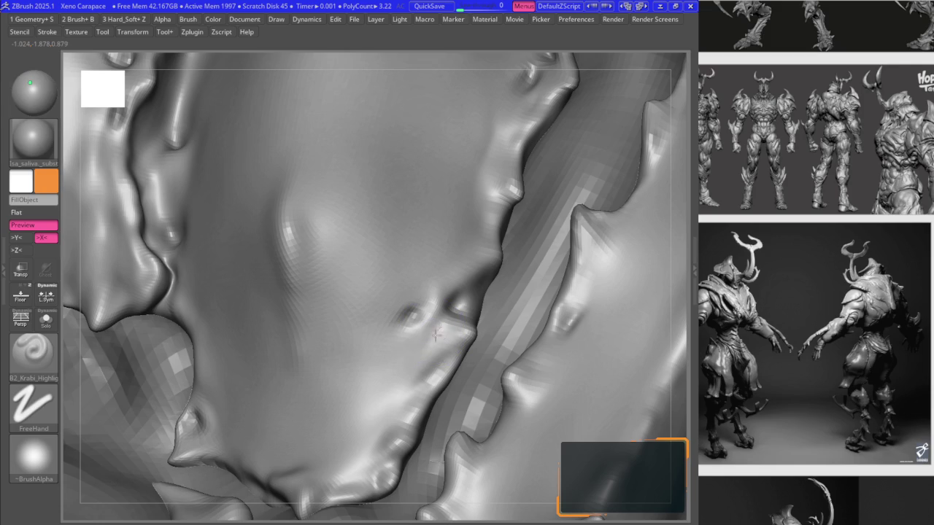
{"action": "right_click_drag", "start_coordinate": [432, 340], "coordinate": [432, 287]}
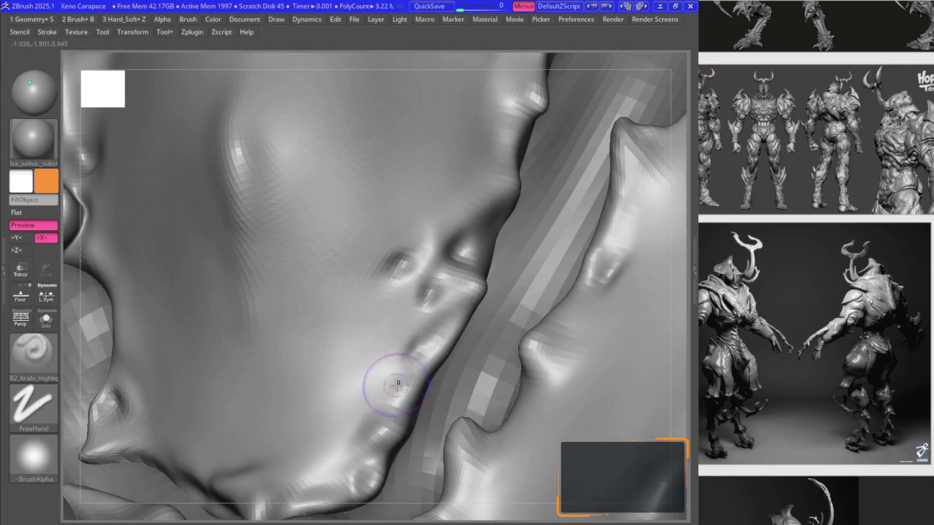
- Carve dimples along the lower edge with DamStandard and B2_Krabi_Highlight, then Shift-smooth them
{"action": "key", "text": "b"}
{"action": "key", "text": "d"}
{"action": "key", "text": "s"}
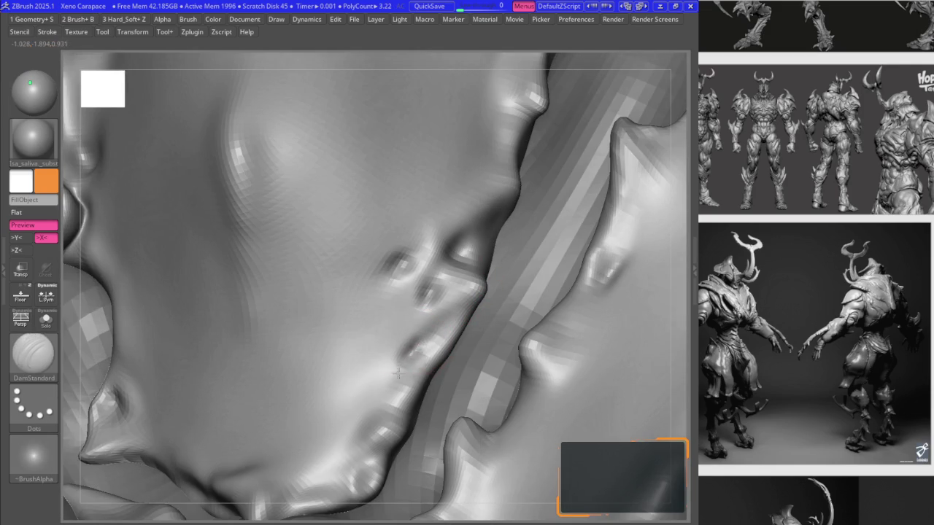
{"action": "key", "text": "b"}
{"action": "key", "text": "k"}
{"action": "key", "text": "h"}
{"action": "key", "text": "space"}
{"action": "key", "text": "shift"}
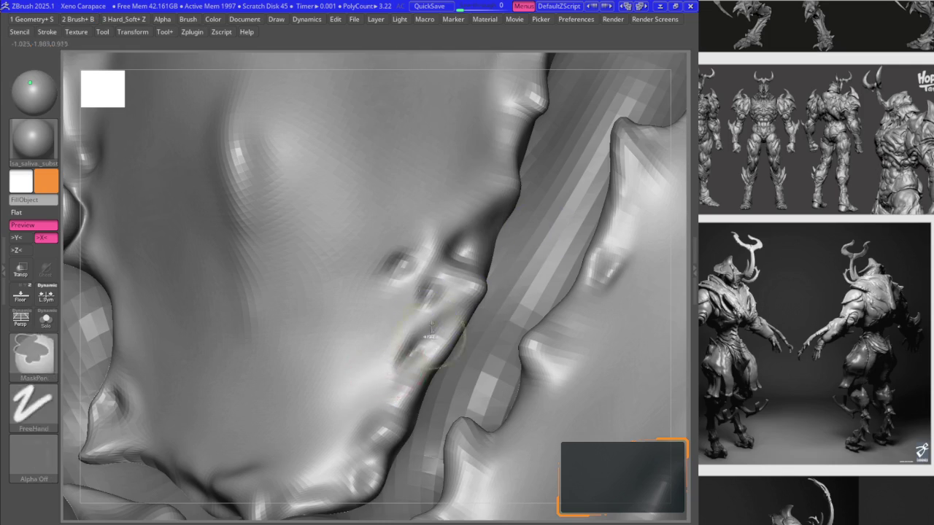
{"action": "right_click_drag", "start_coordinate": [389, 353], "coordinate": [427, 301]}
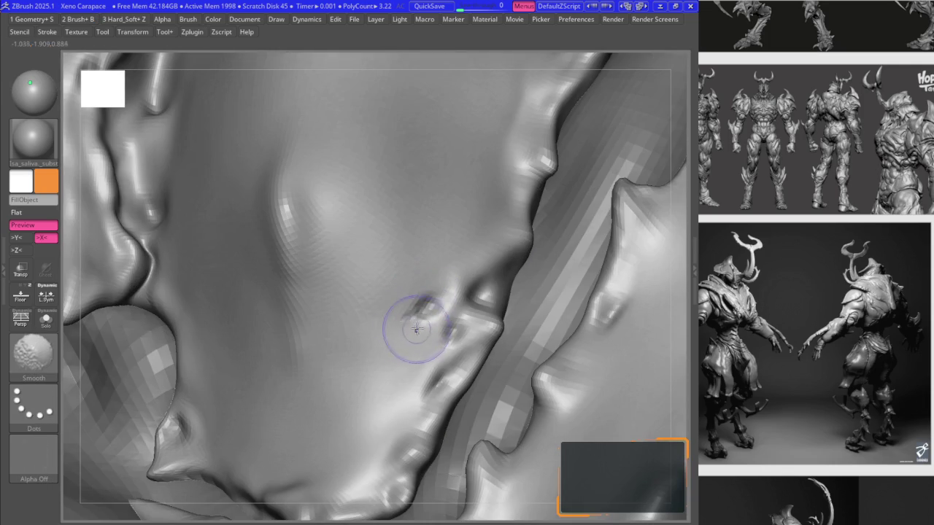
{"action": "right_click_drag", "start_coordinate": [416, 313], "coordinate": [352, 198], "text": "ctrl"}
- Carve further dimples with DamStandard on the plate and Shift-smooth the surrounding surface
{"action": "key", "text": "space"}
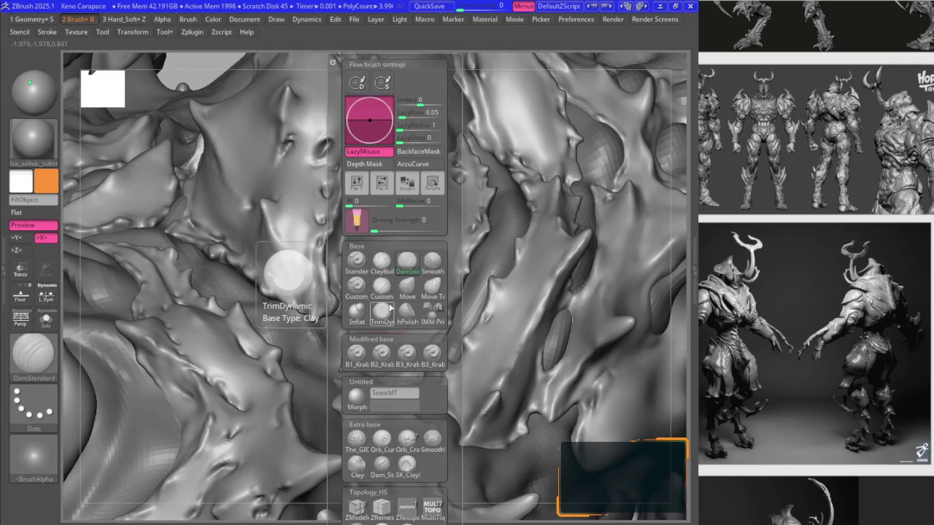
{"action": "key", "text": "space"}
{"action": "key", "text": "b"}
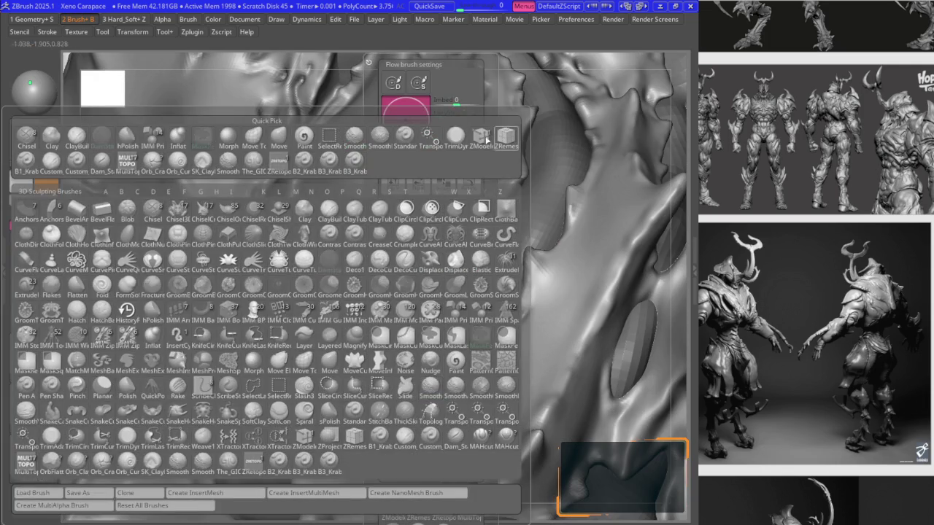
{"action": "key", "text": "d"}
{"action": "key", "text": "s"}
{"action": "right_click_drag", "start_coordinate": [329, 475], "coordinate": [272, 493]}
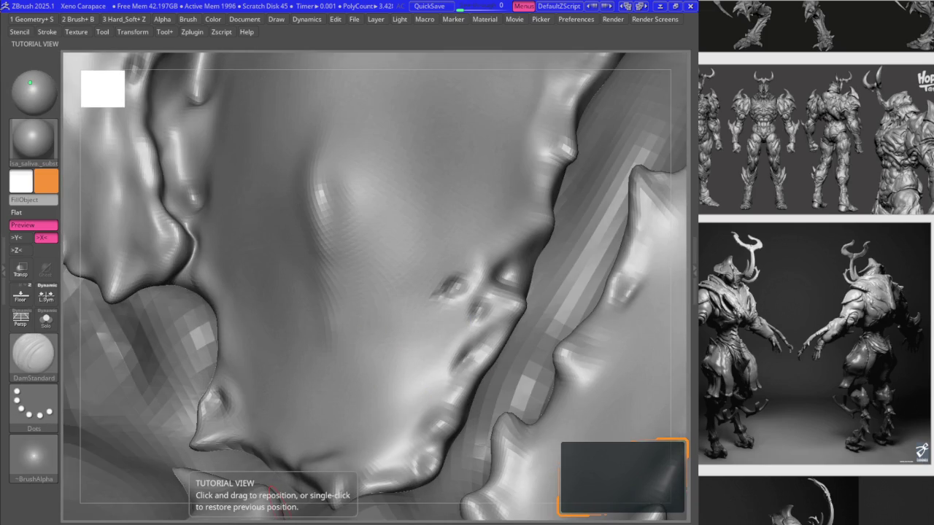
{"action": "key", "text": "shift"}
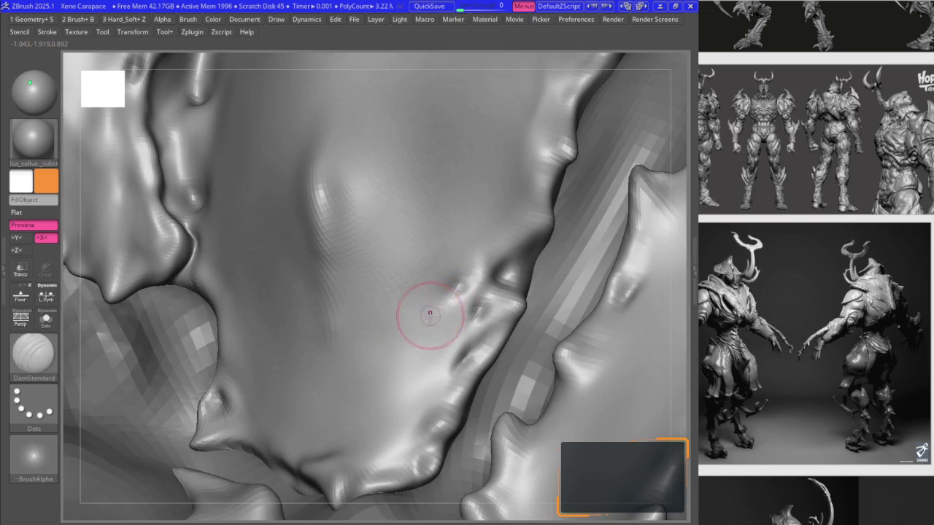
{"action": "key", "text": "space"}
- Stroke sharp ridges along the central plate with B2_Krabi_Highlight, then lightly smooth its middle
{"action": "left_click", "coordinate": [423, 360]}
{"action": "mouse_move", "coordinate": [371, 265]}
{"action": "right_mouse_down"}
{"action": "mouse_move", "coordinate": [443, 286]}
{"action": "mouse_move", "coordinate": [479, 333]}
{"action": "mouse_move", "coordinate": [467, 288]}
{"action": "right_mouse_up"}
{"action": "right_click_drag", "start_coordinate": [474, 323], "coordinate": [462, 280], "text": "ctrl"}
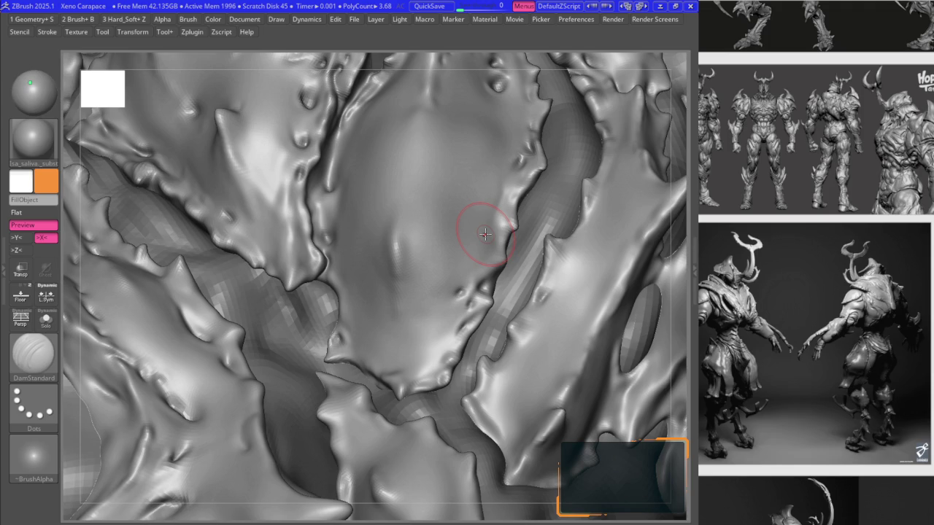
{"action": "mouse_move", "coordinate": [405, 243]}
{"action": "right_mouse_down"}
{"action": "mouse_move", "coordinate": [385, 246]}
{"action": "mouse_move", "coordinate": [423, 256]}
{"action": "mouse_move", "coordinate": [392, 211]}
{"action": "mouse_move", "coordinate": [396, 219]}
{"action": "mouse_move", "coordinate": [423, 193]}
{"action": "mouse_move", "coordinate": [302, 267]}
{"action": "mouse_move", "coordinate": [375, 260]}
{"action": "mouse_move", "coordinate": [420, 295]}
{"action": "mouse_move", "coordinate": [414, 243]}
{"action": "mouse_move", "coordinate": [413, 273]}
{"action": "mouse_move", "coordinate": [422, 273]}
{"action": "right_mouse_up"}
{"action": "left_click_drag", "start_coordinate": [417, 303], "coordinate": [415, 253], "text": "shift"}
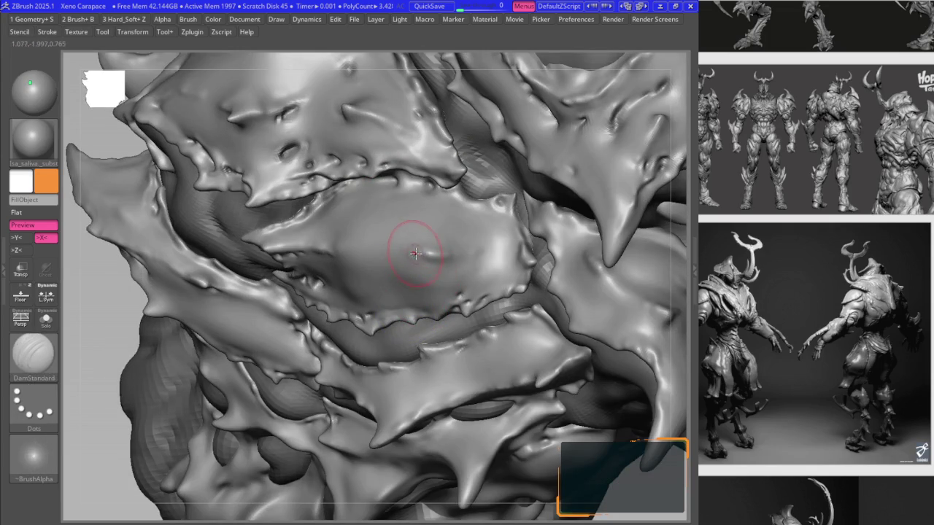
{"action": "right_click_drag", "start_coordinate": [410, 211], "coordinate": [352, 231]}
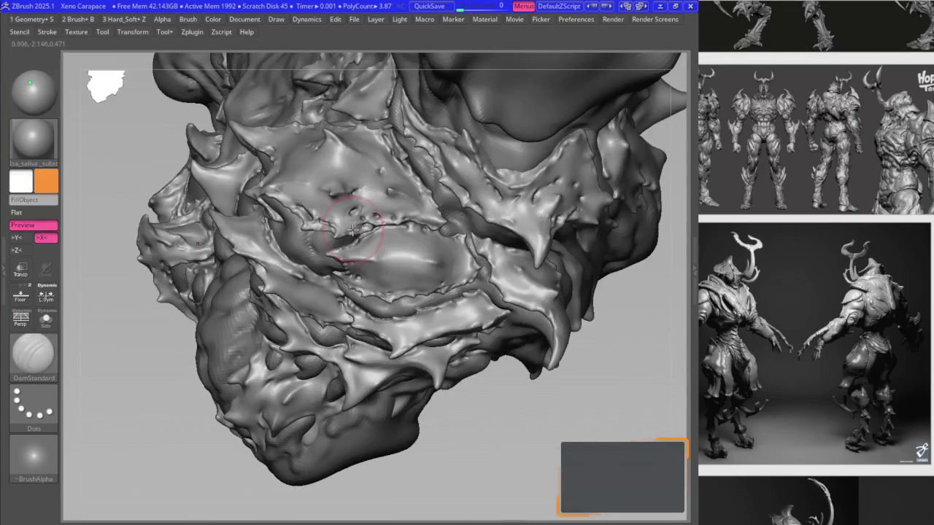
- Mask part of the chest ridge beside the gap between plates
{"action": "mouse_move", "coordinate": [455, 205]}
{"action": "right_mouse_down", "text": "ctrl"}
{"action": "mouse_move", "coordinate": [386, 250]}
{"action": "mouse_move", "coordinate": [393, 281]}
{"action": "mouse_move", "coordinate": [385, 274]}
{"action": "right_mouse_up", "text": "ctrl"}
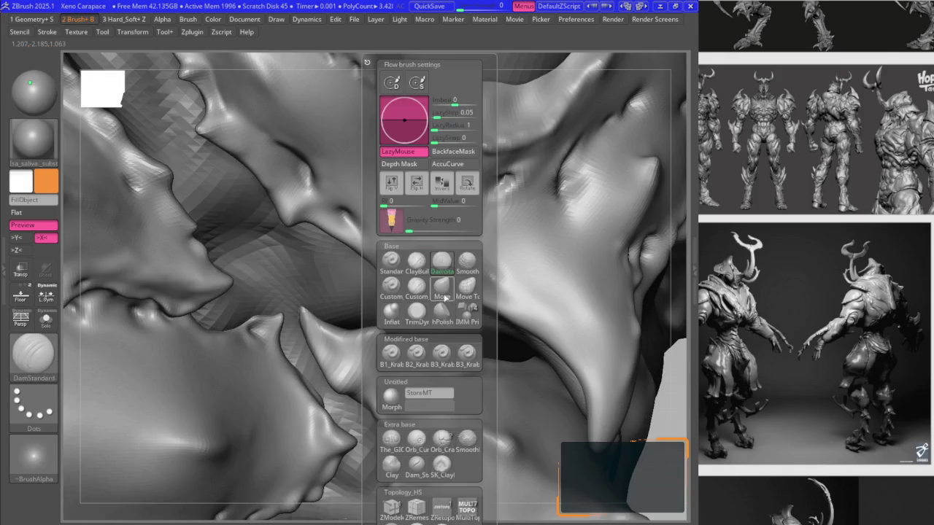
{"action": "key", "text": "2"}
{"action": "mouse_move", "coordinate": [393, 277]}
{"action": "right_mouse_down", "text": "ctrl"}
{"action": "mouse_move", "coordinate": [359, 267]}
{"action": "mouse_move", "coordinate": [389, 267]}
{"action": "mouse_move", "coordinate": [382, 241]}
{"action": "mouse_move", "coordinate": [393, 234]}
{"action": "right_mouse_up", "text": "ctrl"}
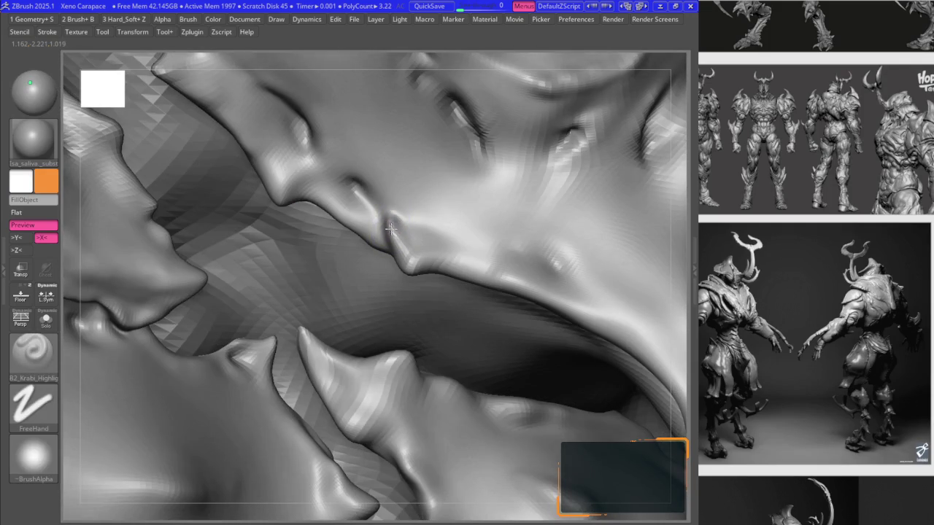
- Pull the plate edge with the Move brush to reshape the gap into a hooked tip
{"action": "key", "text": "b"}
{"action": "key", "text": "m"}
{"action": "key", "text": "v"}
{"action": "right_click_drag", "start_coordinate": [350, 189], "coordinate": [315, 159]}
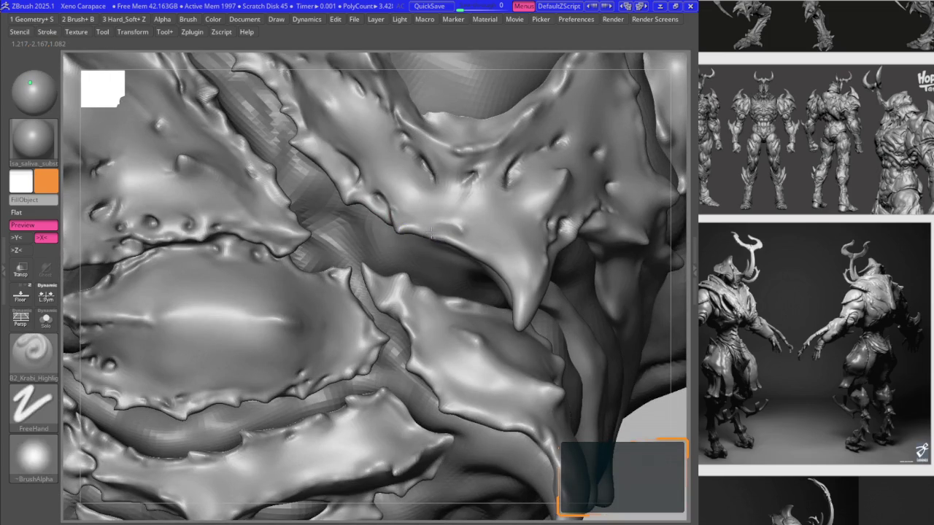
{"action": "scroll", "coordinate": [438, 240], "scroll_direction": "up", "scroll_amount": 2}
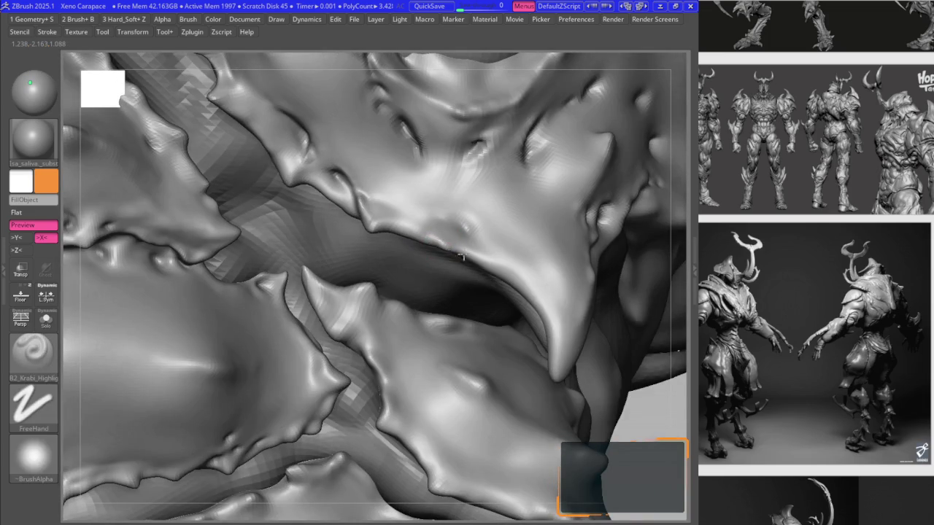
{"action": "mouse_move", "coordinate": [491, 276]}
{"action": "right_mouse_down"}
{"action": "mouse_move", "coordinate": [490, 264]}
{"action": "mouse_move", "coordinate": [497, 273]}
{"action": "right_mouse_up"}
{"action": "right_click_drag", "start_coordinate": [546, 319], "coordinate": [493, 253]}
- Pick DamStandard and carve a small dent beside the gap, smoothing next to it
{"action": "key", "text": "b"}
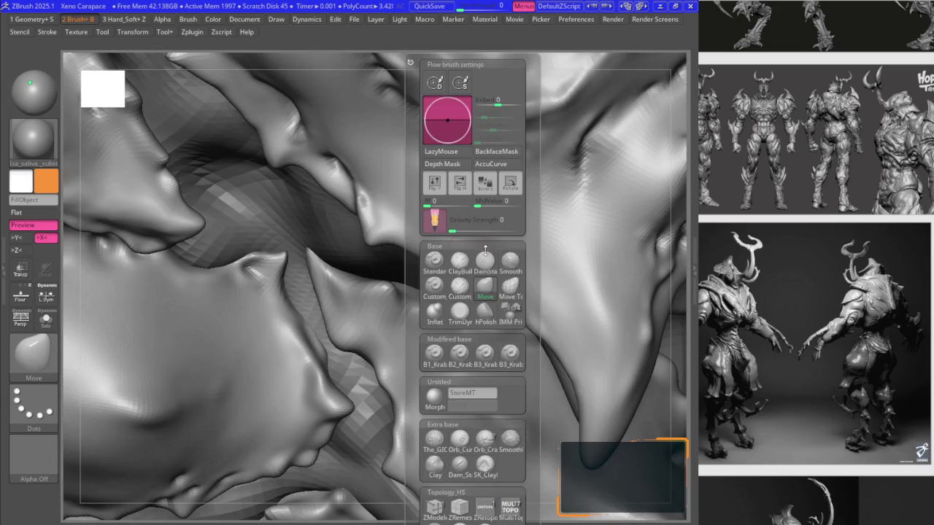
{"action": "left_click", "coordinate": [485, 261]}
{"action": "key", "text": "b"}
{"action": "mouse_move", "coordinate": [427, 246]}
{"action": "right_mouse_down"}
{"action": "mouse_move", "coordinate": [487, 255]}
{"action": "mouse_move", "coordinate": [482, 248]}
{"action": "right_mouse_up"}
{"action": "key", "text": "1"}
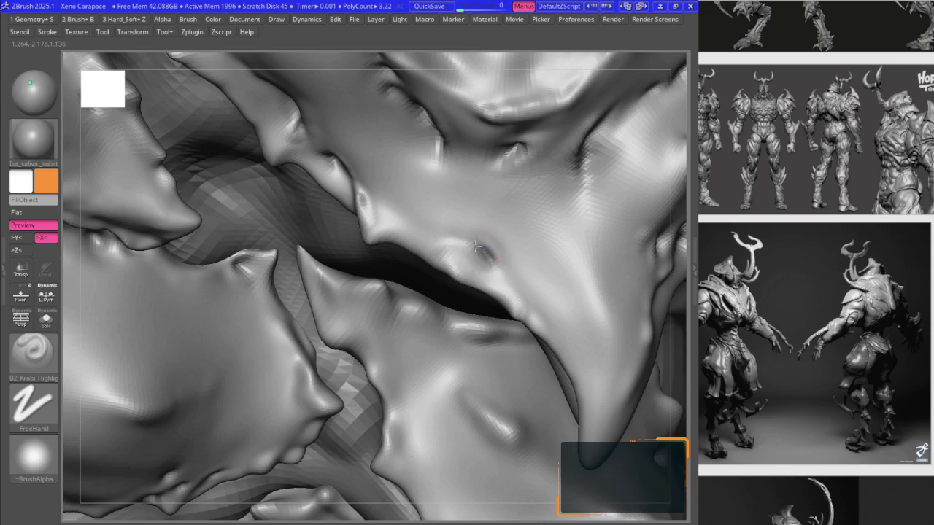
{"action": "key", "text": "2"}
{"action": "key", "text": "space"}
{"action": "key", "text": "shift"}
{"action": "key", "text": "space"}
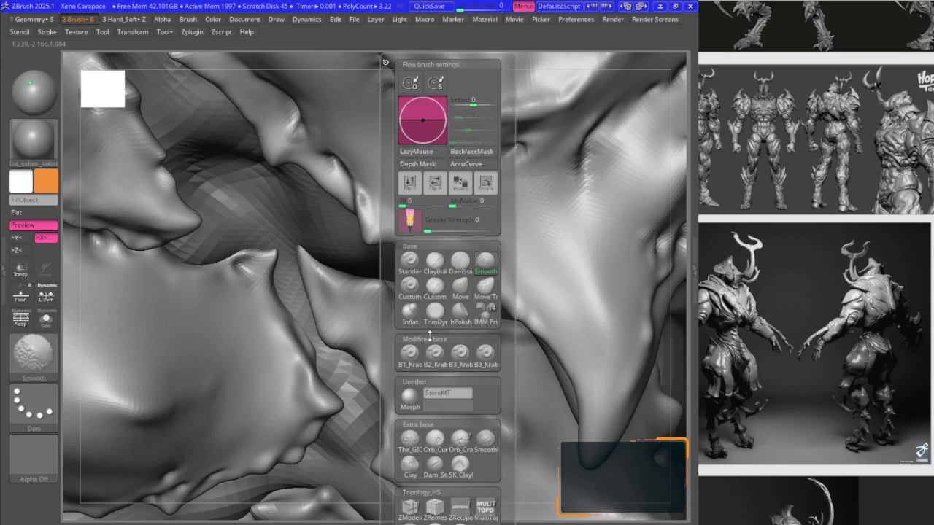
{"action": "right_click_drag", "start_coordinate": [480, 255], "coordinate": [478, 253]}
{"action": "left_click_drag", "start_coordinate": [479, 250], "coordinate": [451, 246], "text": "shift"}
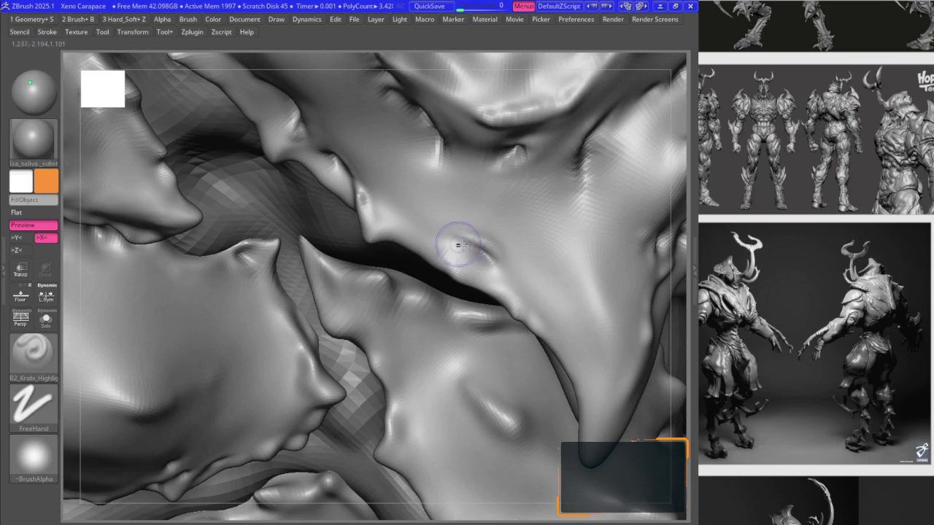
- Shift-smooth the surface beside the gap around the new dent
{"action": "key", "text": "space"}
{"action": "key", "text": "shift"}
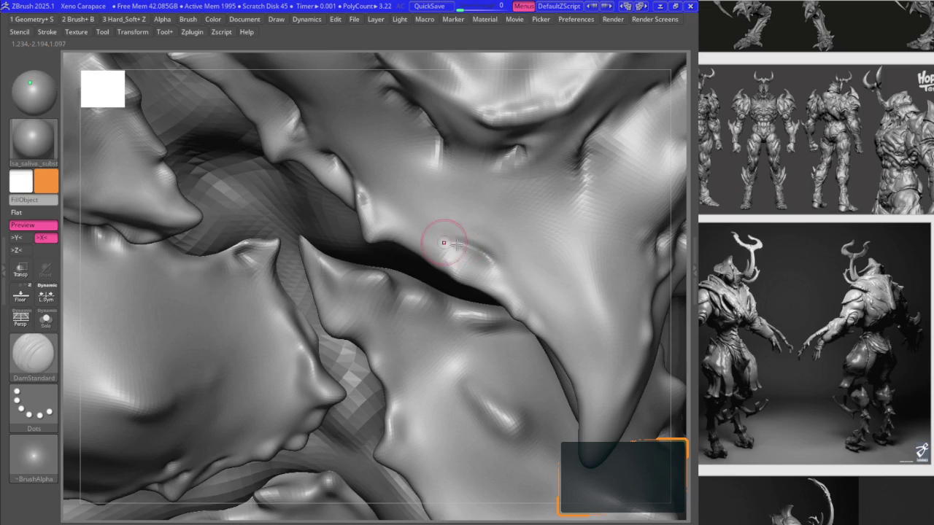
{"action": "right_click_drag", "start_coordinate": [426, 232], "coordinate": [431, 237]}
{"action": "left_click_drag", "start_coordinate": [431, 237], "coordinate": [433, 248], "text": "shift"}
{"action": "right_click_drag", "start_coordinate": [434, 248], "coordinate": [369, 222]}
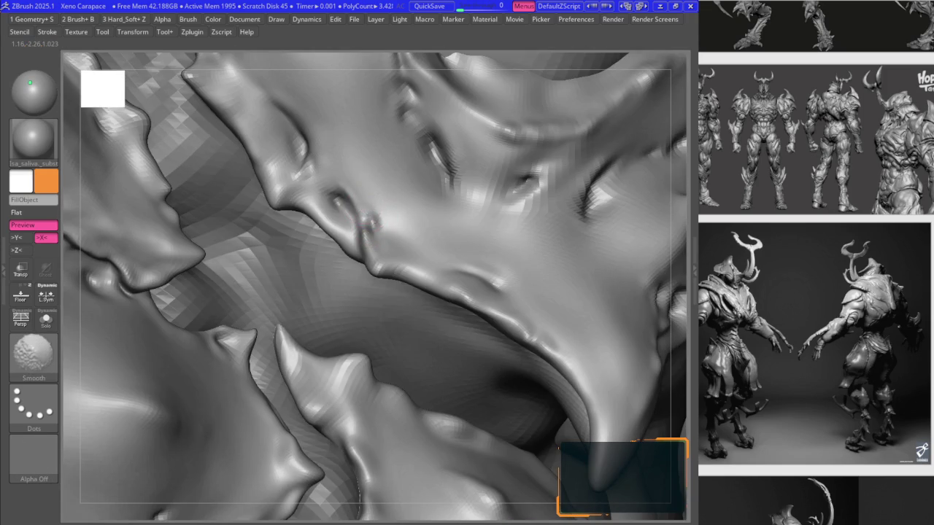
- Carve short creases and pits on the plate's upper surface with DamStandard, softening them with Smooth
{"action": "key", "text": "b"}
{"action": "left_click", "coordinate": [368, 356]}
{"action": "mouse_move", "coordinate": [368, 356]}
{"action": "right_mouse_down"}
{"action": "mouse_move", "coordinate": [379, 223]}
{"action": "mouse_move", "coordinate": [368, 197]}
{"action": "right_mouse_up"}
{"action": "key", "text": "b"}
{"action": "key", "text": "d"}
{"action": "key", "text": "s"}
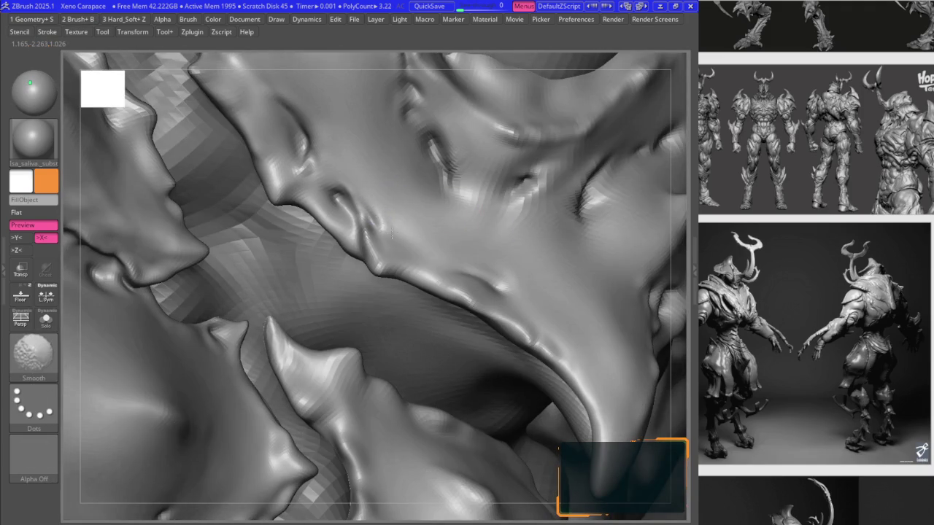
{"action": "right_click_drag", "start_coordinate": [391, 232], "coordinate": [448, 186]}
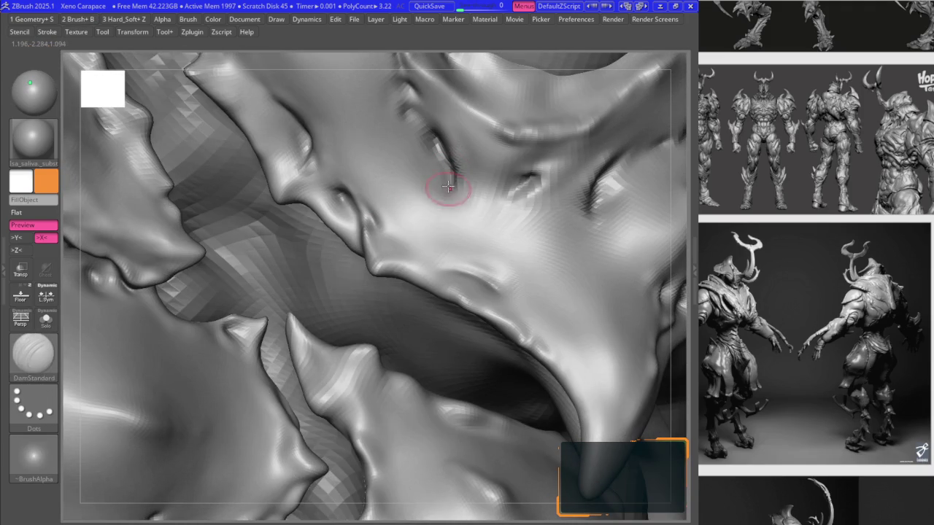
{"action": "right_click_drag", "start_coordinate": [427, 163], "coordinate": [410, 198]}
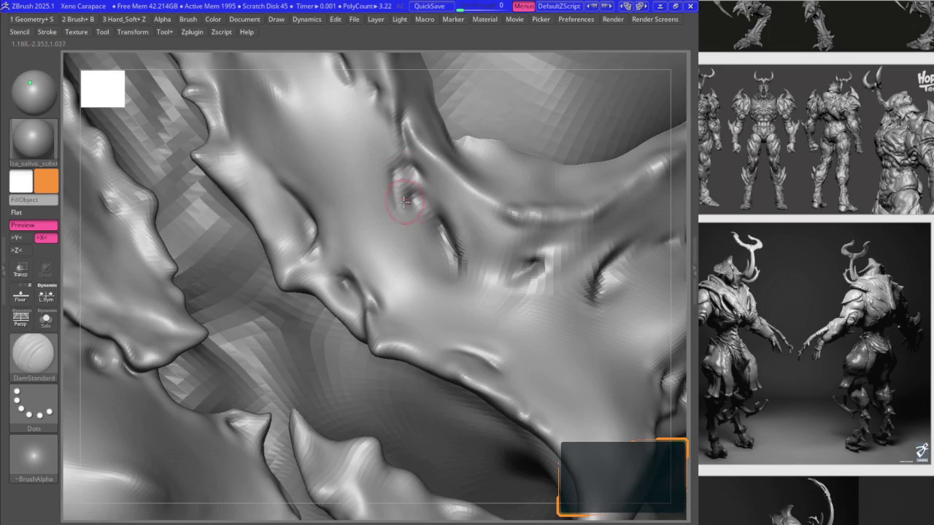
{"action": "key", "text": "shift"}
{"action": "mouse_move", "coordinate": [393, 167]}
{"action": "right_mouse_down"}
{"action": "mouse_move", "coordinate": [417, 170]}
{"action": "mouse_move", "coordinate": [428, 191]}
{"action": "mouse_move", "coordinate": [443, 194]}
{"action": "mouse_move", "coordinate": [417, 194]}
{"action": "mouse_move", "coordinate": [398, 211]}
{"action": "mouse_move", "coordinate": [368, 201]}
{"action": "mouse_move", "coordinate": [361, 182]}
{"action": "right_mouse_up"}
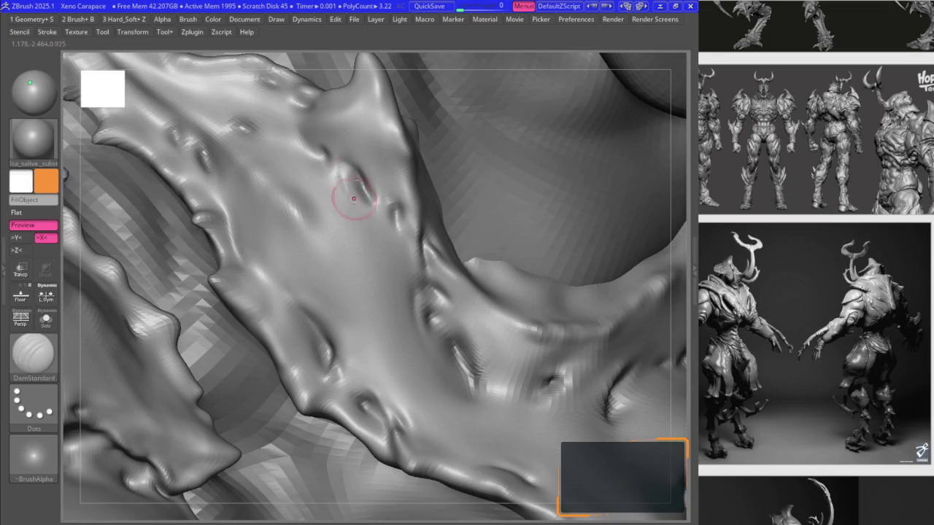
- Shift-smooth the harsh crease near the plate's upper edge across several passes from different angles
{"action": "right_click_drag", "start_coordinate": [368, 239], "coordinate": [366, 221]}
{"action": "mouse_move", "coordinate": [344, 184]}
{"action": "right_mouse_down"}
{"action": "mouse_move", "coordinate": [338, 144]}
{"action": "mouse_move", "coordinate": [344, 208]}
{"action": "right_mouse_up"}
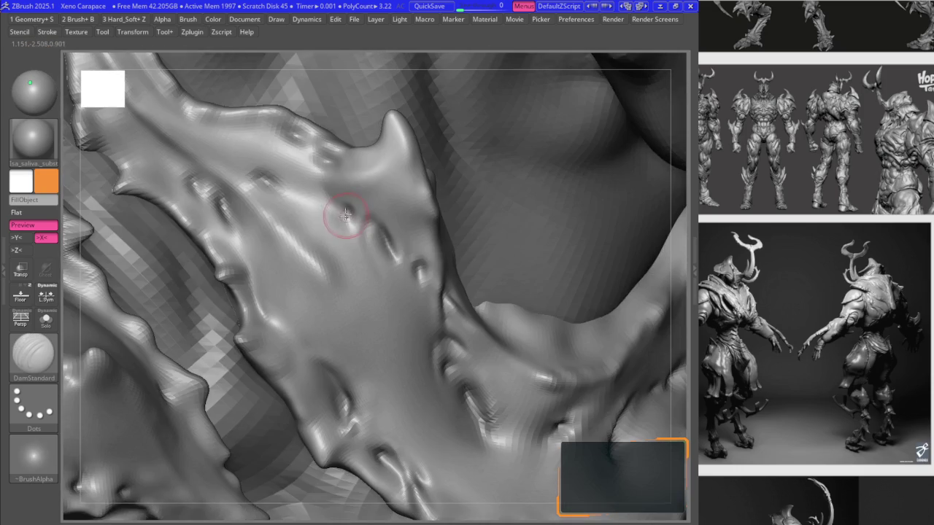
{"action": "mouse_move", "coordinate": [350, 242]}
{"action": "right_mouse_down"}
{"action": "mouse_move", "coordinate": [340, 211]}
{"action": "mouse_move", "coordinate": [433, 267]}
{"action": "mouse_move", "coordinate": [392, 233]}
{"action": "mouse_move", "coordinate": [441, 257]}
{"action": "mouse_move", "coordinate": [394, 345]}
{"action": "mouse_move", "coordinate": [365, 260]}
{"action": "mouse_move", "coordinate": [414, 248]}
{"action": "right_mouse_up"}
{"action": "key", "text": "shift"}
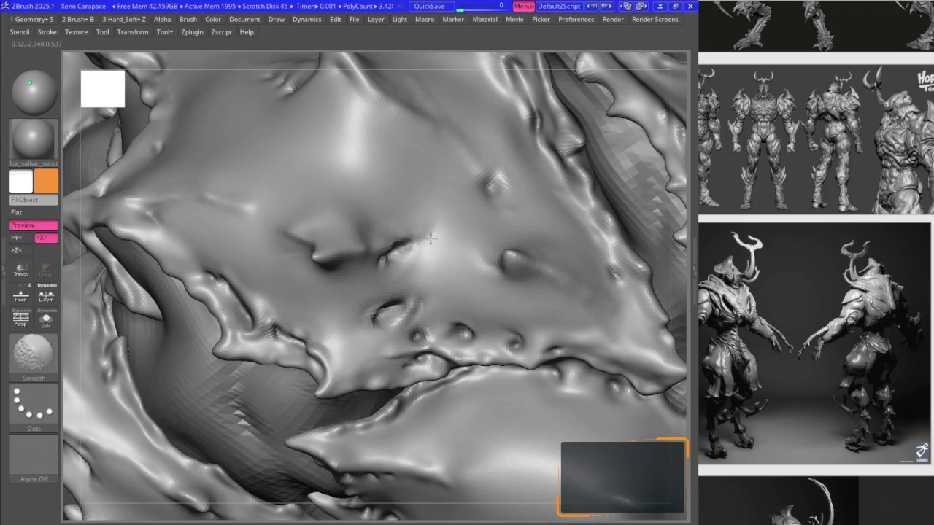
{"action": "left_click_drag", "start_coordinate": [436, 238], "coordinate": [438, 212], "text": "shift"}
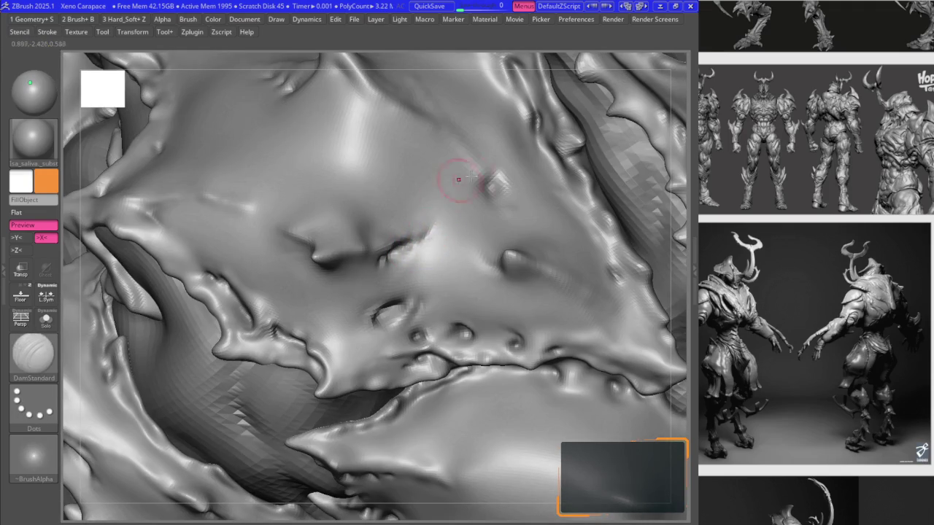
{"action": "right_click_drag", "start_coordinate": [455, 182], "coordinate": [485, 219]}
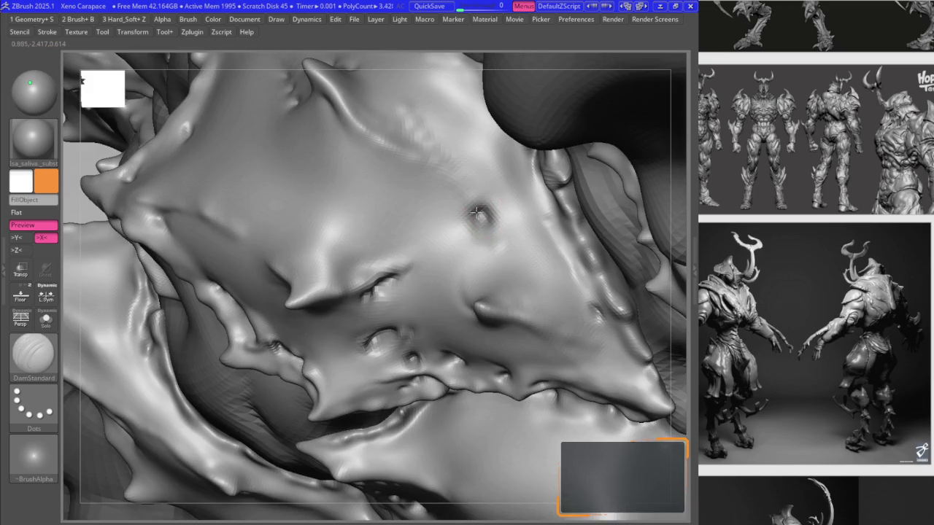
{"action": "mouse_move", "coordinate": [468, 234]}
{"action": "right_mouse_down"}
{"action": "mouse_move", "coordinate": [481, 304]}
{"action": "mouse_move", "coordinate": [400, 288]}
{"action": "mouse_move", "coordinate": [327, 163]}
{"action": "mouse_move", "coordinate": [343, 172]}
{"action": "right_mouse_up"}
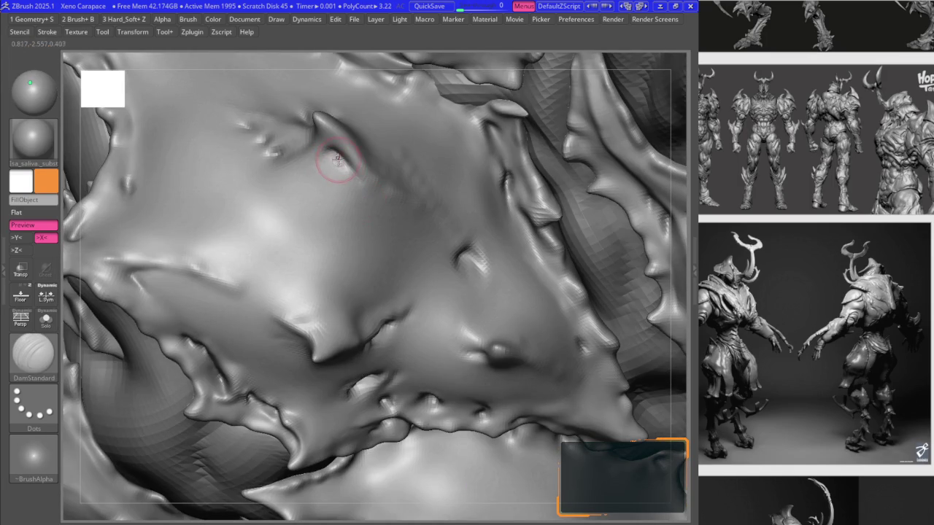
{"action": "key", "text": "shift"}
{"action": "mouse_move", "coordinate": [372, 213]}
{"action": "right_mouse_down"}
{"action": "mouse_move", "coordinate": [396, 178]}
{"action": "mouse_move", "coordinate": [419, 188]}
{"action": "right_mouse_up"}
{"action": "key", "text": "shift"}
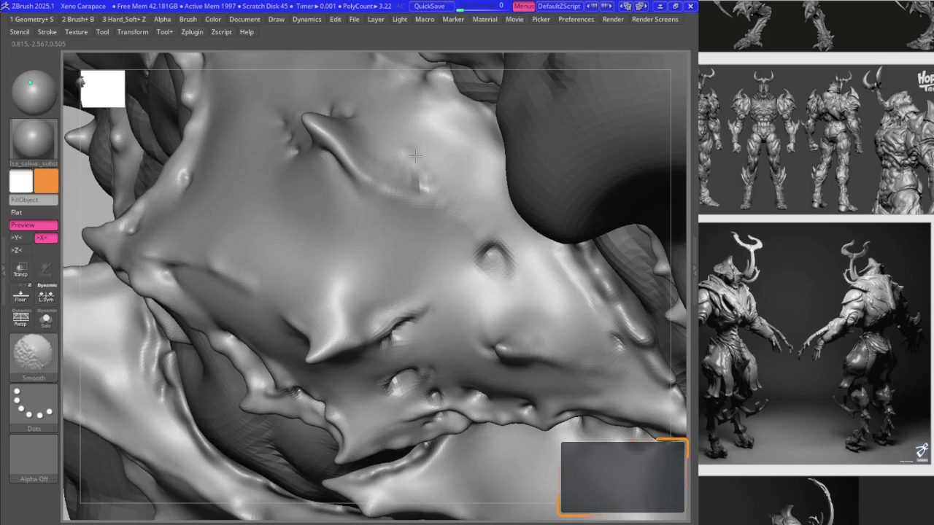
{"action": "key", "text": "shift"}
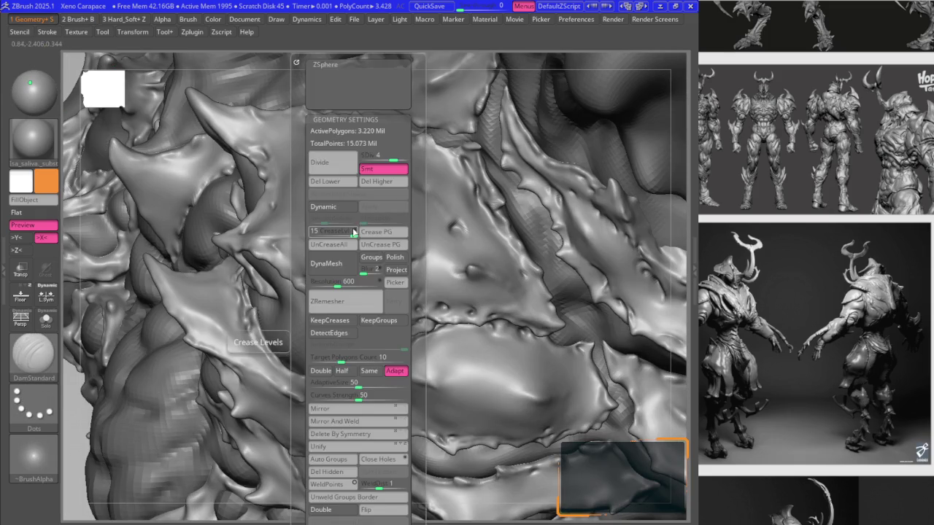
- Choose B2_Krabi_Highlight from the brush picker, then switch to the Move brush with the BMV hotkey
{"action": "mouse_move", "coordinate": [445, 301]}
{"action": "right_mouse_down"}
{"action": "mouse_move", "coordinate": [395, 198]}
{"action": "mouse_move", "coordinate": [368, 290]}
{"action": "right_mouse_up"}
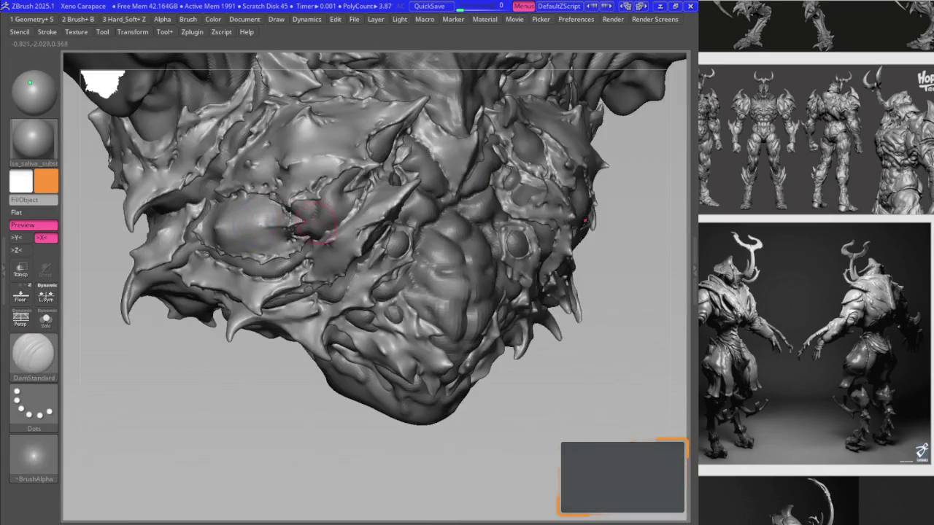
{"action": "key", "text": "b"}
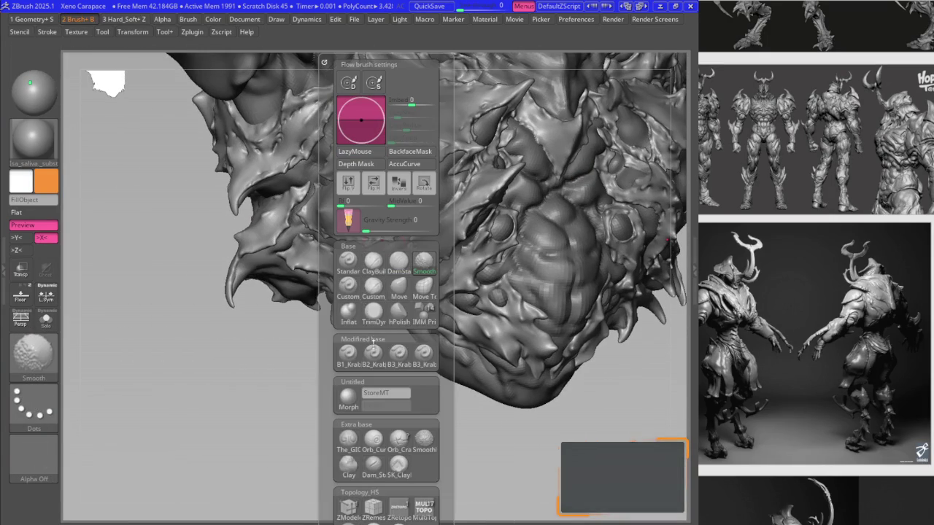
{"action": "left_click", "coordinate": [373, 352]}
{"action": "mouse_move", "coordinate": [373, 352]}
{"action": "right_mouse_down"}
{"action": "mouse_move", "coordinate": [318, 228]}
{"action": "mouse_move", "coordinate": [298, 217]}
{"action": "right_mouse_up"}
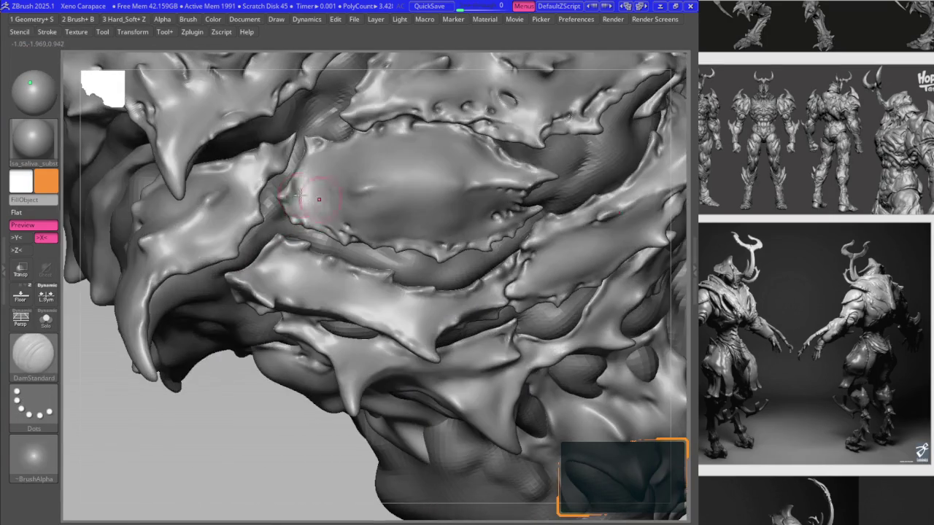
{"action": "key", "text": "b"}
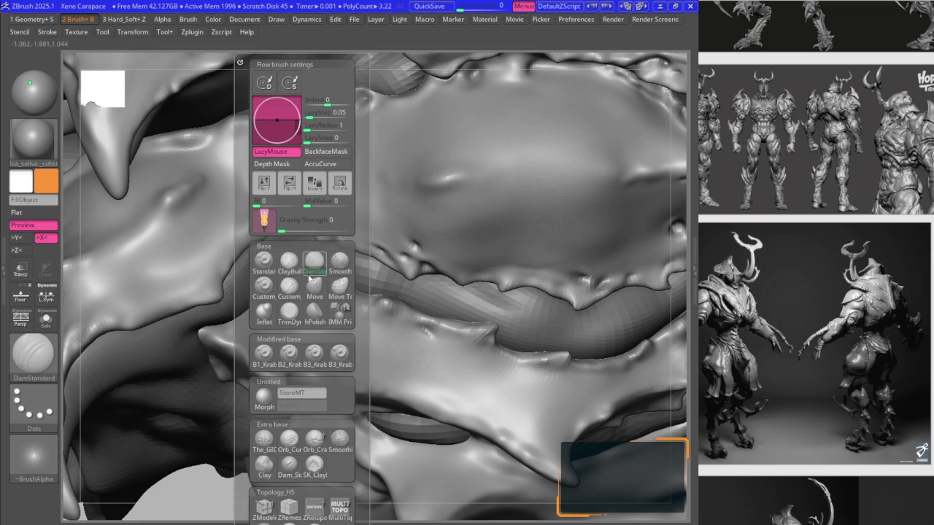
{"action": "left_click", "coordinate": [313, 277]}
{"action": "mouse_move", "coordinate": [299, 167]}
{"action": "right_mouse_down"}
{"action": "mouse_move", "coordinate": [233, 260]}
{"action": "mouse_move", "coordinate": [285, 230]}
{"action": "mouse_move", "coordinate": [292, 209]}
{"action": "right_mouse_up"}
{"action": "key", "text": "b"}
{"action": "key", "text": "m"}
{"action": "key", "text": "v"}
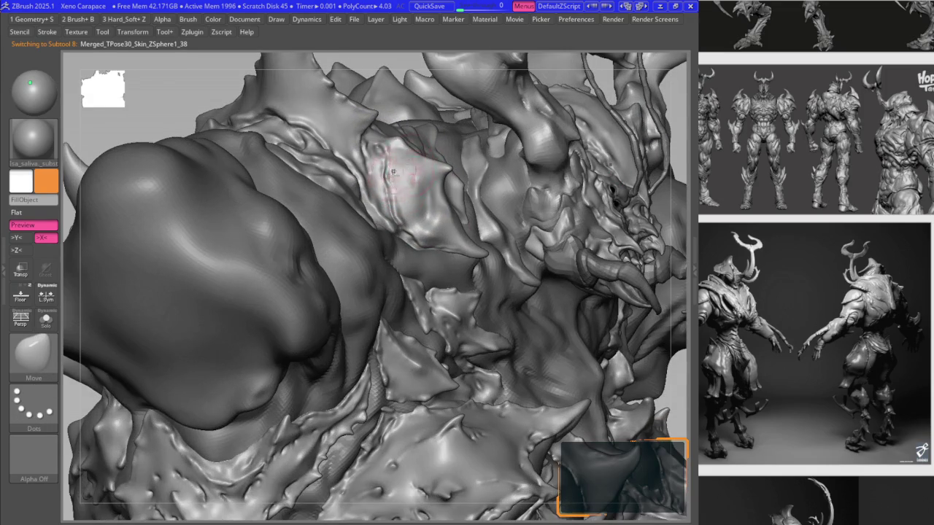
- Sharpen the chest plate edges, alternating the B2_Krabi_Highlight and Move brushes
{"action": "mouse_move", "coordinate": [392, 173]}
{"action": "right_mouse_down"}
{"action": "mouse_move", "coordinate": [376, 193]}
{"action": "mouse_move", "coordinate": [390, 241]}
{"action": "mouse_move", "coordinate": [408, 219]}
{"action": "mouse_move", "coordinate": [386, 226]}
{"action": "mouse_move", "coordinate": [363, 208]}
{"action": "mouse_move", "coordinate": [345, 226]}
{"action": "mouse_move", "coordinate": [381, 233]}
{"action": "mouse_move", "coordinate": [392, 251]}
{"action": "mouse_move", "coordinate": [411, 246]}
{"action": "mouse_move", "coordinate": [358, 337]}
{"action": "right_mouse_up"}
{"action": "key", "text": "b"}
{"action": "key", "text": "m"}
{"action": "key", "text": "v"}
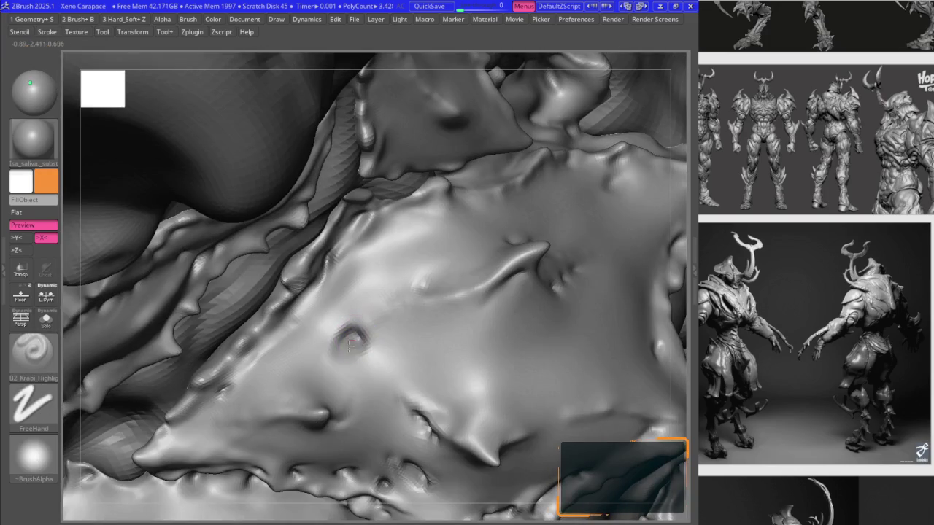
{"action": "mouse_move", "coordinate": [345, 355]}
{"action": "right_mouse_down"}
{"action": "mouse_move", "coordinate": [275, 309]}
{"action": "mouse_move", "coordinate": [251, 333]}
{"action": "mouse_move", "coordinate": [325, 246]}
{"action": "mouse_move", "coordinate": [413, 243]}
{"action": "mouse_move", "coordinate": [409, 256]}
{"action": "mouse_move", "coordinate": [481, 265]}
{"action": "right_mouse_up"}
{"action": "key", "text": "b"}
{"action": "key", "text": "m"}
{"action": "key", "text": "v"}
{"action": "key", "text": "b"}
{"action": "key", "text": "k"}
{"action": "key", "text": "r"}
{"action": "key", "text": "b"}
{"action": "key", "text": "m"}
{"action": "key", "text": "v"}
{"action": "key", "text": "b"}
{"action": "key", "text": "k"}
{"action": "key", "text": "r"}
{"action": "key", "text": "b"}
{"action": "key", "text": "m"}
{"action": "key", "text": "v"}
{"action": "key", "text": "b"}
{"action": "key", "text": "k"}
{"action": "key", "text": "r"}
{"action": "key", "text": "b"}
{"action": "key", "text": "m"}
{"action": "key", "text": "v"}
{"action": "key", "text": "b"}
{"action": "key", "text": "k"}
{"action": "key", "text": "r"}
{"action": "key", "text": "b"}
{"action": "key", "text": "m"}
{"action": "key", "text": "v"}
{"action": "key", "text": "b"}
{"action": "key", "text": "k"}
{"action": "key", "text": "r"}
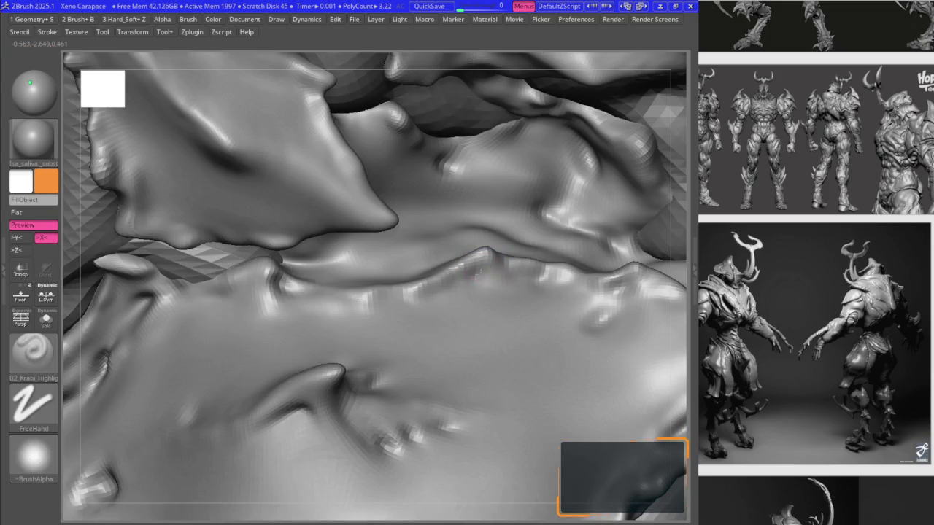
- Push up the lower plate's edge beside the gap and lengthen its pointed tip
{"action": "mouse_move", "coordinate": [441, 289]}
{"action": "right_mouse_down"}
{"action": "mouse_move", "coordinate": [510, 323]}
{"action": "mouse_move", "coordinate": [471, 298]}
{"action": "mouse_move", "coordinate": [487, 271]}
{"action": "mouse_move", "coordinate": [529, 334]}
{"action": "mouse_move", "coordinate": [540, 321]}
{"action": "mouse_move", "coordinate": [500, 290]}
{"action": "mouse_move", "coordinate": [511, 282]}
{"action": "mouse_move", "coordinate": [520, 293]}
{"action": "mouse_move", "coordinate": [477, 308]}
{"action": "mouse_move", "coordinate": [508, 282]}
{"action": "mouse_move", "coordinate": [477, 341]}
{"action": "mouse_move", "coordinate": [452, 331]}
{"action": "mouse_move", "coordinate": [486, 334]}
{"action": "mouse_move", "coordinate": [517, 364]}
{"action": "mouse_move", "coordinate": [504, 342]}
{"action": "mouse_move", "coordinate": [441, 348]}
{"action": "mouse_move", "coordinate": [411, 319]}
{"action": "right_mouse_up"}
{"action": "key", "text": "b"}
{"action": "key", "text": "m"}
{"action": "key", "text": "v"}
{"action": "key", "text": "b"}
{"action": "key", "text": "k"}
{"action": "key", "text": "r"}
{"action": "key", "text": "b"}
{"action": "key", "text": "m"}
{"action": "key", "text": "v"}
{"action": "key", "text": "b"}
{"action": "key", "text": "k"}
{"action": "key", "text": "r"}
{"action": "key", "text": "b"}
{"action": "key", "text": "m"}
{"action": "key", "text": "v"}
{"action": "key", "text": "b"}
{"action": "key", "text": "k"}
{"action": "key", "text": "r"}
{"action": "key", "text": "b"}
{"action": "key", "text": "m"}
{"action": "key", "text": "v"}
{"action": "key", "text": "b"}
{"action": "key", "text": "k"}
{"action": "key", "text": "r"}
{"action": "key", "text": "b"}
{"action": "key", "text": "m"}
{"action": "key", "text": "v"}
{"action": "key", "text": "b"}
{"action": "key", "text": "k"}
{"action": "key", "text": "r"}
{"action": "key", "text": "b"}
{"action": "key", "text": "m"}
{"action": "key", "text": "v"}
{"action": "key", "text": "b"}
{"action": "key", "text": "k"}
{"action": "key", "text": "r"}
{"action": "key", "text": "b"}
{"action": "key", "text": "m"}
{"action": "key", "text": "v"}
{"action": "key", "text": "1"}
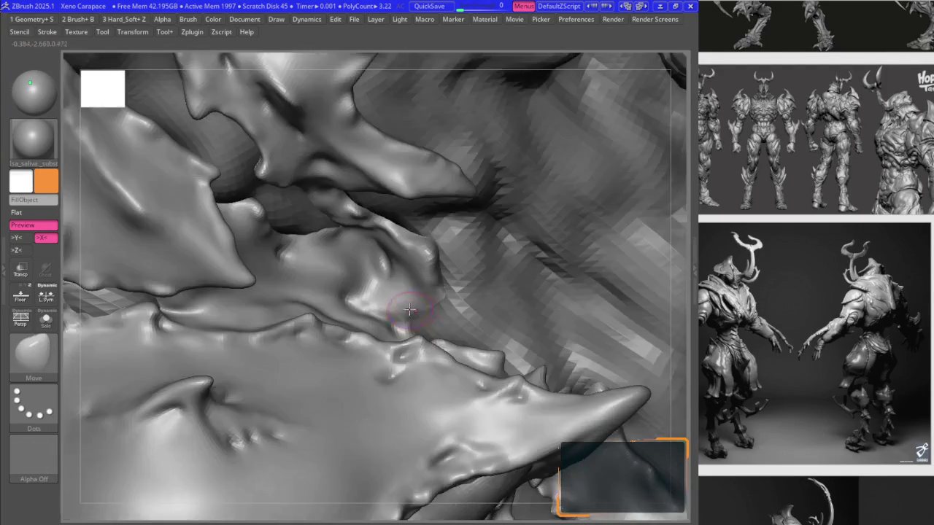
- Tuck the central plate's spiky lower edge toward the plate below, narrowing the gap
{"action": "left_click_drag", "start_coordinate": [444, 299], "coordinate": [437, 300]}
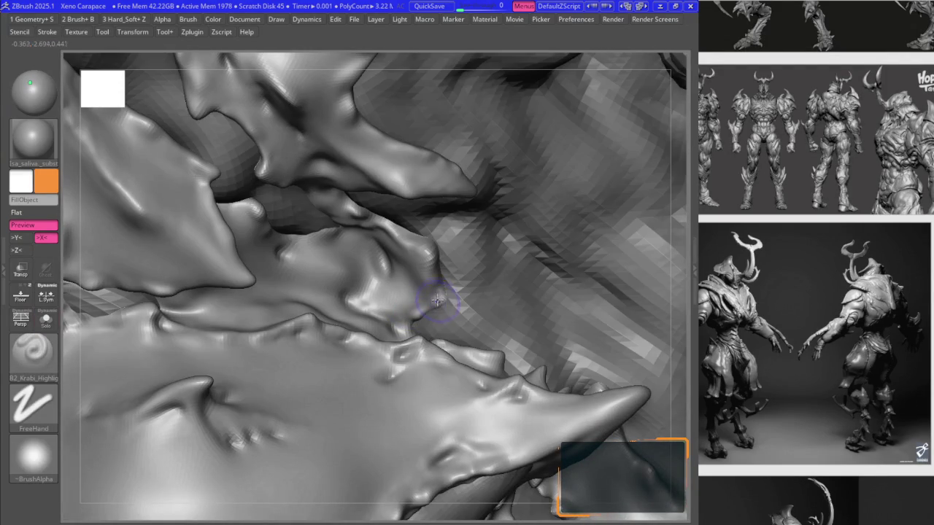
{"action": "key", "text": "1"}
{"action": "mouse_move", "coordinate": [443, 306]}
{"action": "right_mouse_down"}
{"action": "mouse_move", "coordinate": [442, 292]}
{"action": "mouse_move", "coordinate": [443, 309]}
{"action": "mouse_move", "coordinate": [424, 289]}
{"action": "mouse_move", "coordinate": [478, 260]}
{"action": "mouse_move", "coordinate": [501, 289]}
{"action": "mouse_move", "coordinate": [506, 255]}
{"action": "mouse_move", "coordinate": [537, 240]}
{"action": "mouse_move", "coordinate": [517, 223]}
{"action": "right_mouse_up"}
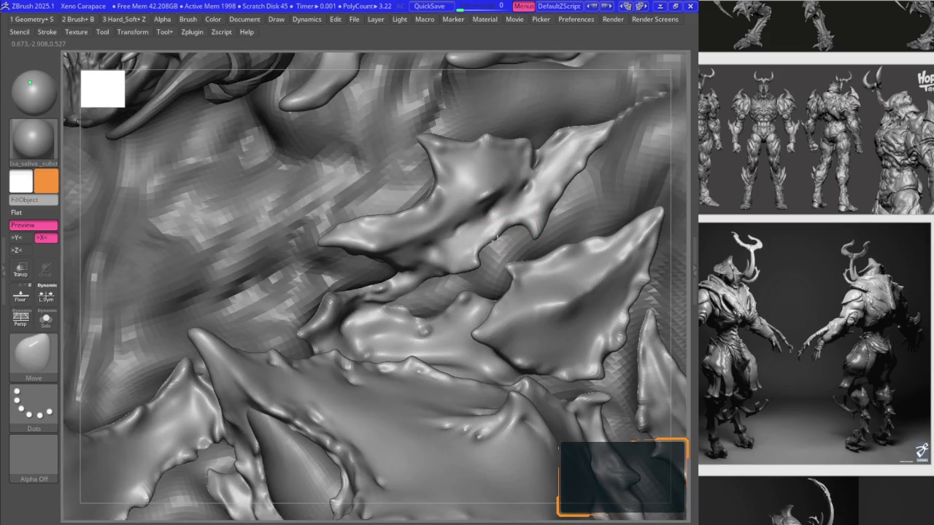
{"action": "mouse_move", "coordinate": [472, 259]}
{"action": "right_mouse_down"}
{"action": "mouse_move", "coordinate": [447, 267]}
{"action": "mouse_move", "coordinate": [512, 268]}
{"action": "right_mouse_up"}
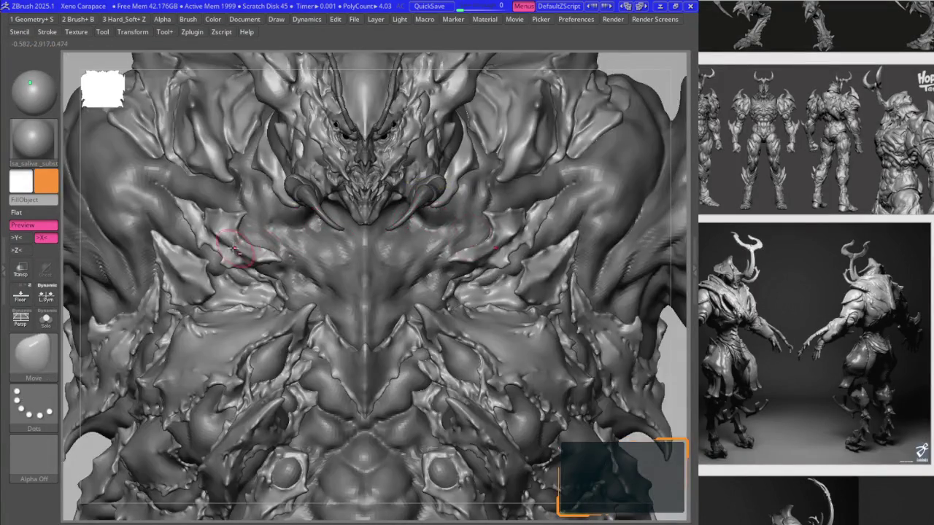
{"action": "mouse_move", "coordinate": [234, 247]}
{"action": "right_mouse_down"}
{"action": "mouse_move", "coordinate": [375, 260]}
{"action": "mouse_move", "coordinate": [400, 279]}
{"action": "mouse_move", "coordinate": [333, 218]}
{"action": "mouse_move", "coordinate": [329, 229]}
{"action": "right_mouse_up"}
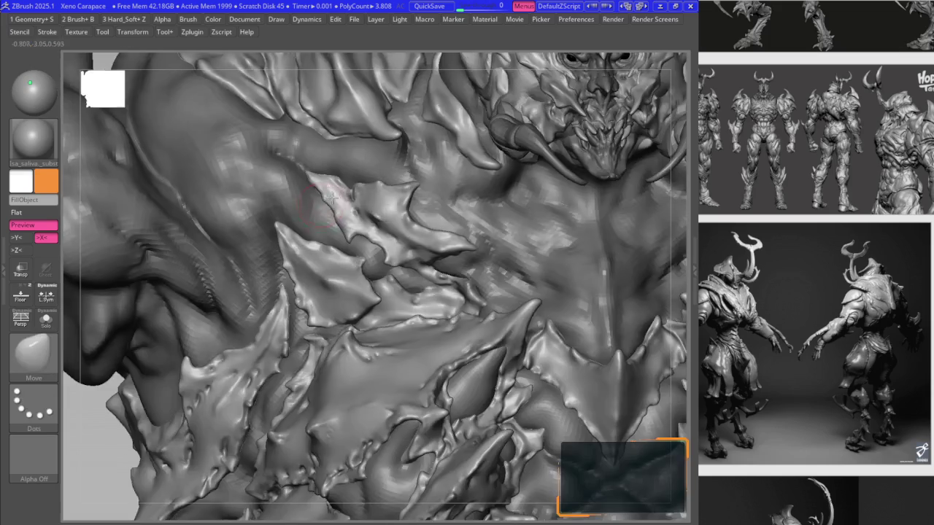
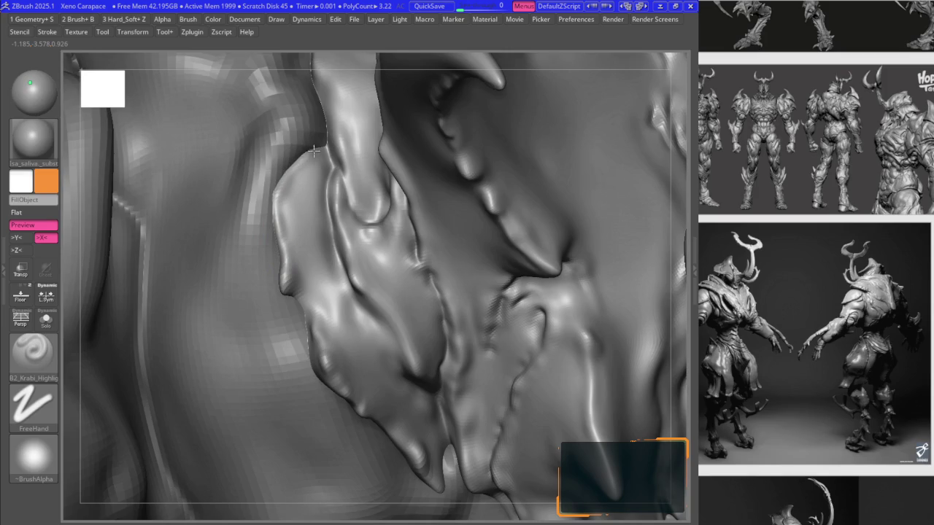
- Set up the Move brush with Dots stroke and adjust its Draw Size for the jaw plates
{"action": "key", "text": "b"}
{"action": "key", "text": "m"}
{"action": "key", "text": "v"}
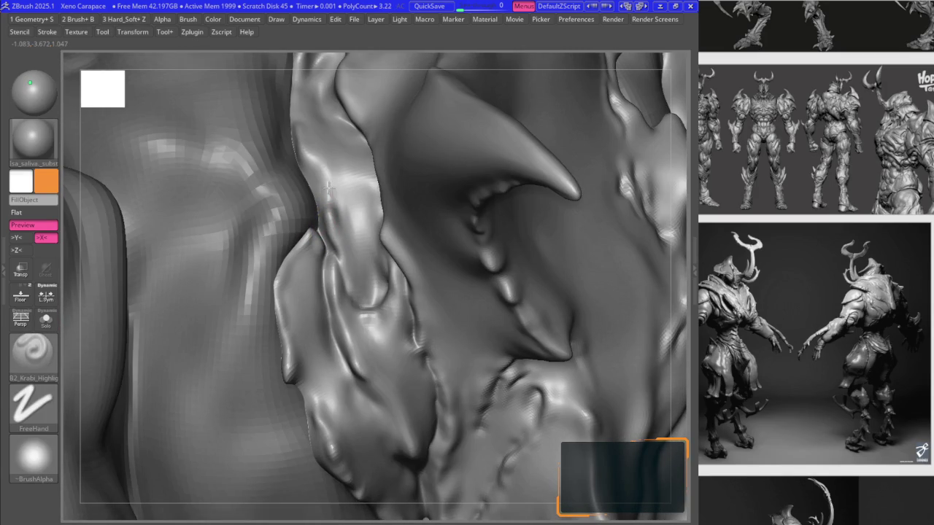
{"action": "key", "text": "b"}
{"action": "key", "text": "m"}
{"action": "key", "text": "v"}
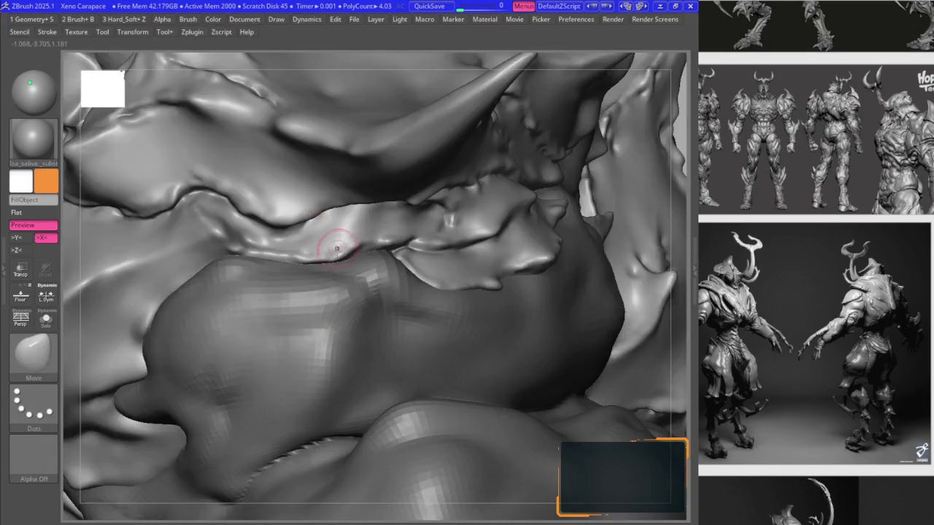
{"action": "key", "text": "space"}
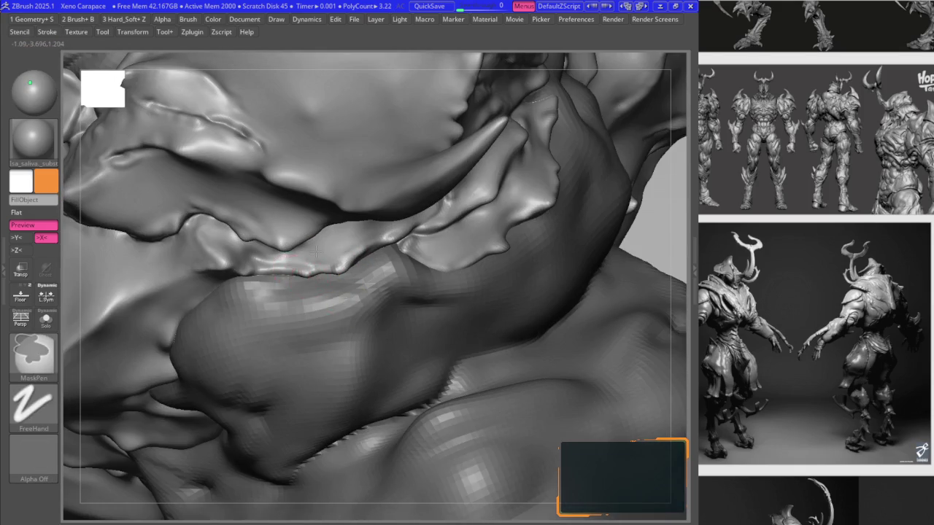
{"action": "right_click_drag", "start_coordinate": [315, 252], "coordinate": [340, 278]}
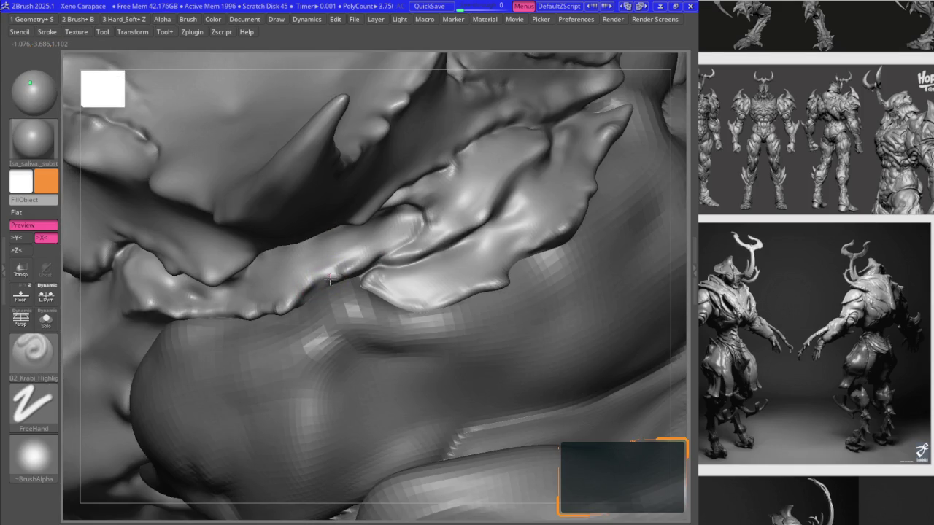
- Work the lip plates, alternating the Move, B2_Krabi_Highlight and Smooth brushes
{"action": "mouse_move", "coordinate": [370, 271]}
{"action": "right_mouse_down"}
{"action": "mouse_move", "coordinate": [370, 284]}
{"action": "mouse_move", "coordinate": [400, 250]}
{"action": "mouse_move", "coordinate": [339, 236]}
{"action": "mouse_move", "coordinate": [357, 232]}
{"action": "mouse_move", "coordinate": [365, 213]}
{"action": "mouse_move", "coordinate": [429, 205]}
{"action": "right_mouse_up"}
{"action": "key", "text": "b"}
{"action": "key", "text": "m"}
{"action": "key", "text": "v"}
{"action": "key", "text": "b"}
{"action": "key", "text": "b"}
{"action": "key", "text": "k"}
{"action": "key", "text": "b"}
{"action": "key", "text": "m"}
{"action": "key", "text": "v"}
{"action": "key", "text": "b"}
{"action": "key", "text": "s"}
{"action": "key", "text": "m"}
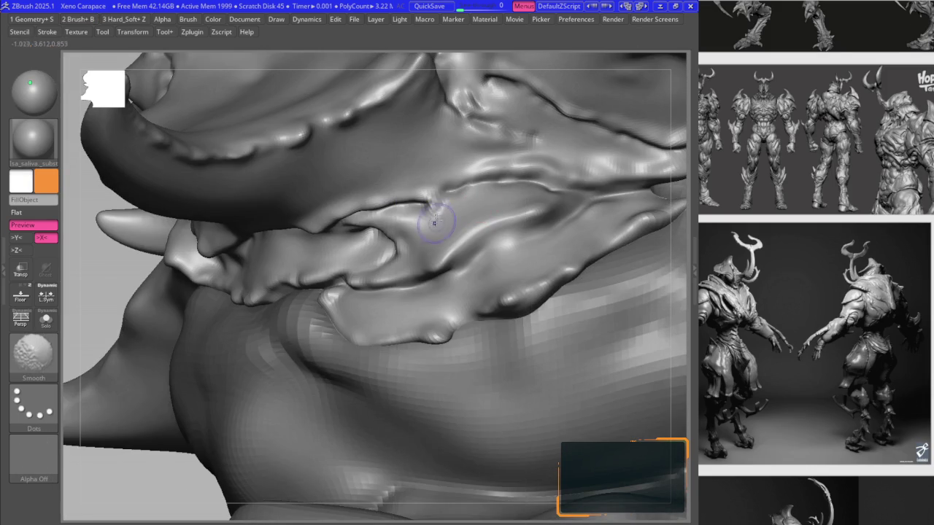
- Return to B2_Krabi_Highlight and check the lip plate edges around the lip and teeth
{"action": "key", "text": "b"}
{"action": "left_click", "coordinate": [374, 363]}
{"action": "mouse_move", "coordinate": [386, 307]}
{"action": "right_mouse_down"}
{"action": "mouse_move", "coordinate": [408, 201]}
{"action": "mouse_move", "coordinate": [449, 270]}
{"action": "right_mouse_up"}
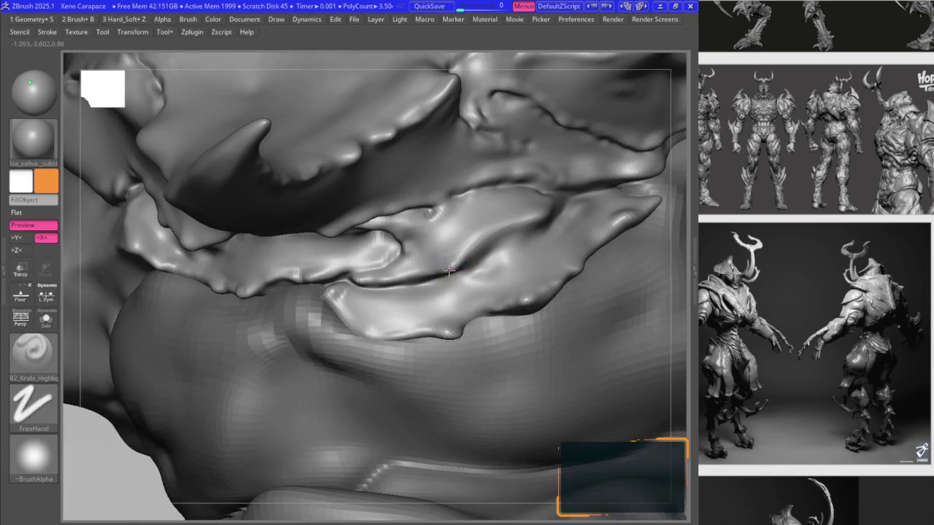
{"action": "mouse_move", "coordinate": [495, 231]}
{"action": "right_mouse_down"}
{"action": "mouse_move", "coordinate": [443, 259]}
{"action": "mouse_move", "coordinate": [446, 267]}
{"action": "right_mouse_up"}
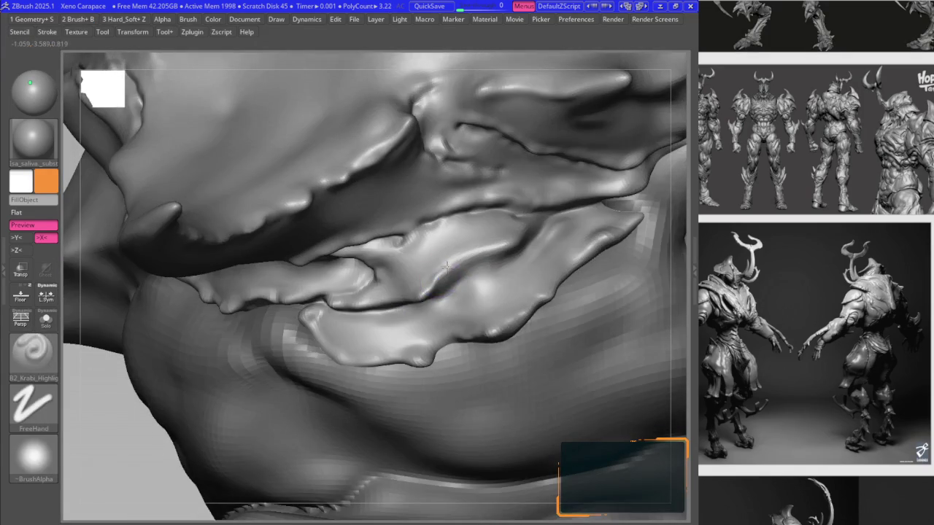
{"action": "right_click_drag", "start_coordinate": [518, 243], "coordinate": [454, 275]}
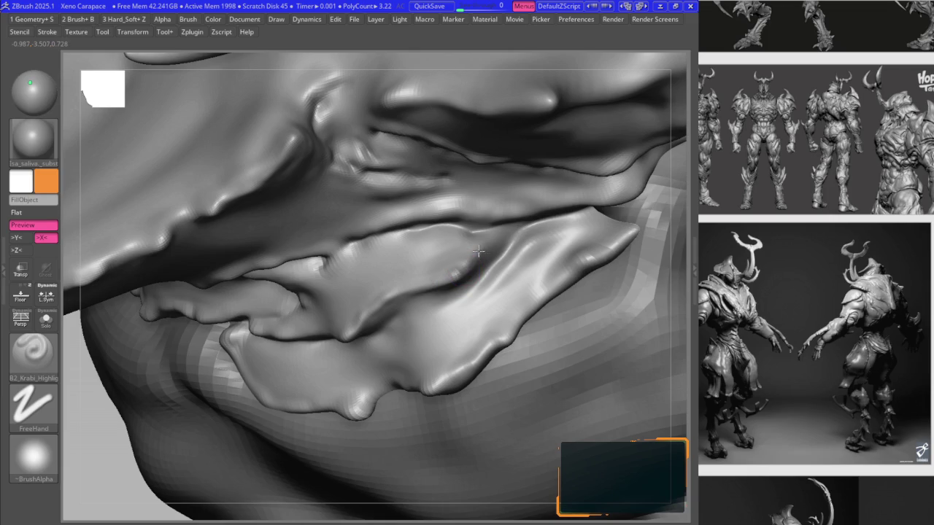
{"action": "mouse_move", "coordinate": [513, 228]}
{"action": "right_mouse_down"}
{"action": "mouse_move", "coordinate": [471, 268]}
{"action": "mouse_move", "coordinate": [507, 255]}
{"action": "right_mouse_up"}
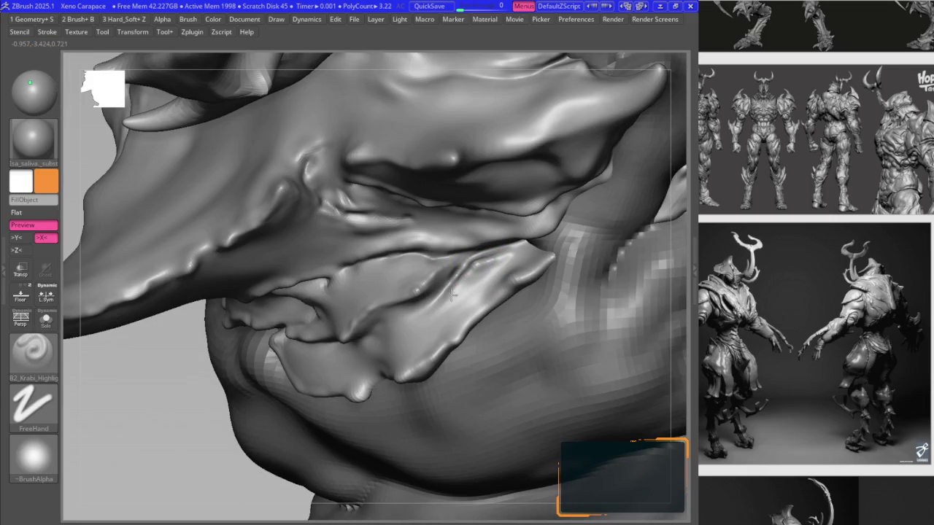
{"action": "right_click_drag", "start_coordinate": [452, 294], "coordinate": [381, 316], "text": "ctrl"}
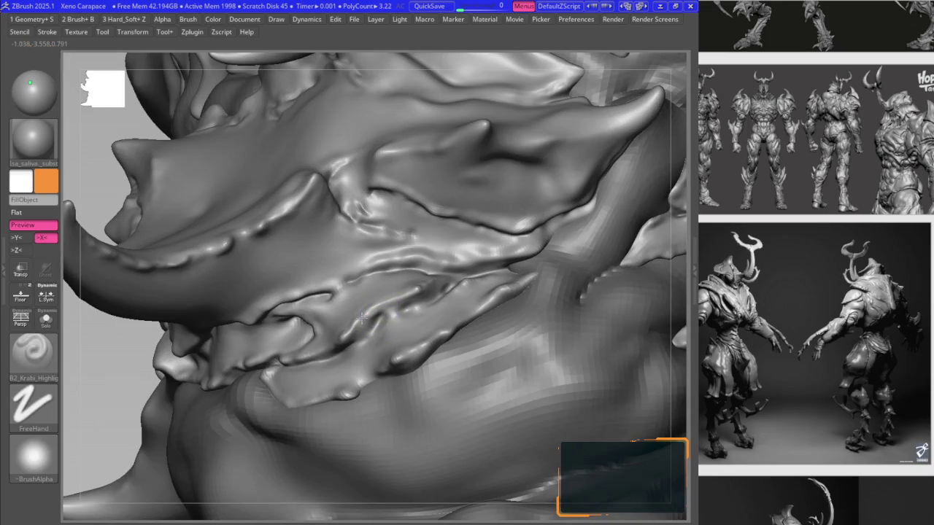
{"action": "mouse_move", "coordinate": [393, 301]}
{"action": "right_mouse_down"}
{"action": "mouse_move", "coordinate": [386, 321]}
{"action": "mouse_move", "coordinate": [403, 326]}
{"action": "mouse_move", "coordinate": [438, 271]}
{"action": "mouse_move", "coordinate": [525, 255]}
{"action": "mouse_move", "coordinate": [516, 211]}
{"action": "mouse_move", "coordinate": [458, 271]}
{"action": "right_mouse_up"}
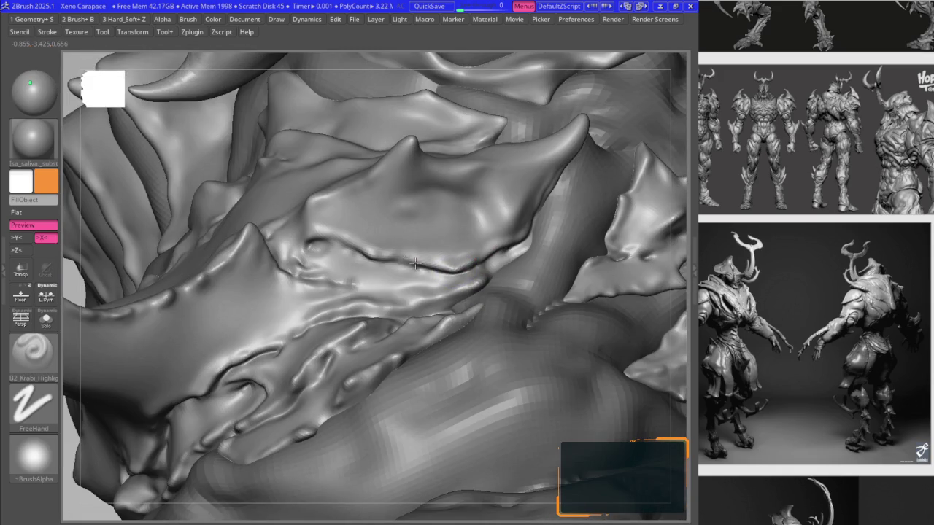
{"action": "mouse_move", "coordinate": [350, 249]}
{"action": "right_mouse_down"}
{"action": "mouse_move", "coordinate": [319, 245]}
{"action": "mouse_move", "coordinate": [302, 261]}
{"action": "mouse_move", "coordinate": [270, 215]}
{"action": "mouse_move", "coordinate": [308, 213]}
{"action": "mouse_move", "coordinate": [313, 233]}
{"action": "mouse_move", "coordinate": [303, 241]}
{"action": "mouse_move", "coordinate": [292, 246]}
{"action": "mouse_move", "coordinate": [296, 202]}
{"action": "mouse_move", "coordinate": [327, 244]}
{"action": "mouse_move", "coordinate": [323, 194]}
{"action": "mouse_move", "coordinate": [351, 243]}
{"action": "mouse_move", "coordinate": [353, 295]}
{"action": "right_mouse_up"}
- Tighten the neck plates by alternating the Move and B2_Krabi_Highlight brushes
{"action": "key", "text": "b"}
{"action": "key", "text": "m"}
{"action": "key", "text": "v"}
{"action": "key", "text": "b"}
{"action": "key", "text": "m"}
{"action": "key", "text": "v"}
{"action": "key", "text": "b"}
{"action": "key", "text": "m"}
{"action": "key", "text": "v"}
{"action": "key", "text": "b"}
{"action": "key", "text": "m"}
{"action": "key", "text": "v"}
{"action": "key", "text": "b"}
{"action": "key", "text": "m"}
{"action": "key", "text": "v"}
{"action": "key", "text": "b"}
{"action": "key", "text": "m"}
{"action": "key", "text": "v"}
- Nudge the neck plates once more, undo stray strokes, and review the spiked shoulder
{"action": "right_click_drag", "start_coordinate": [379, 328], "coordinate": [426, 338]}
{"action": "key", "text": "b"}
{"action": "key", "text": "m"}
{"action": "key", "text": "v"}
{"action": "key", "text": "ctrl+z"}
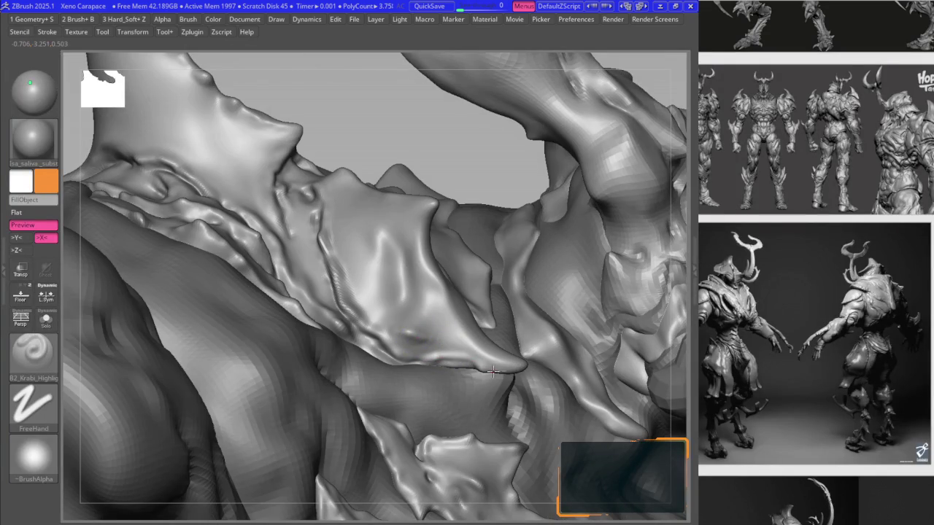
{"action": "right_click_drag", "start_coordinate": [493, 366], "coordinate": [463, 356]}
{"action": "key", "text": "ctrl+z"}
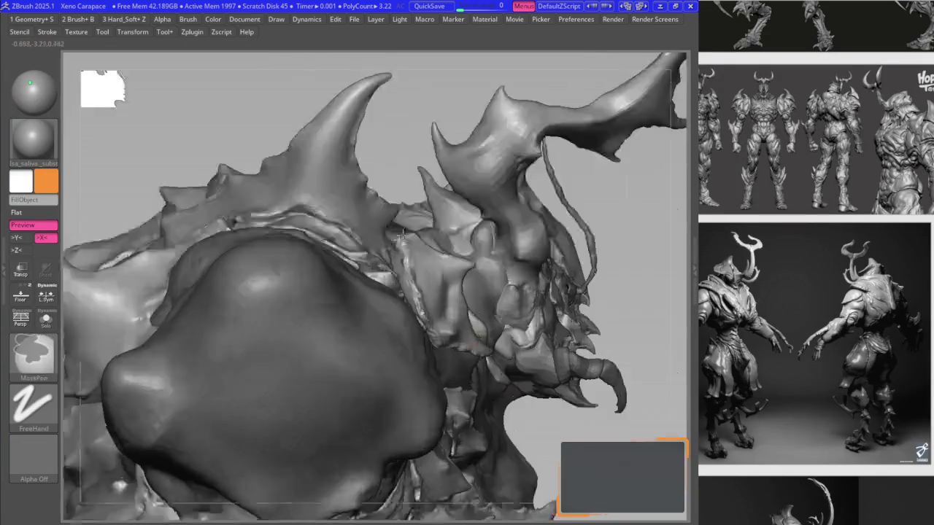
{"action": "key", "text": "ctrl+z"}
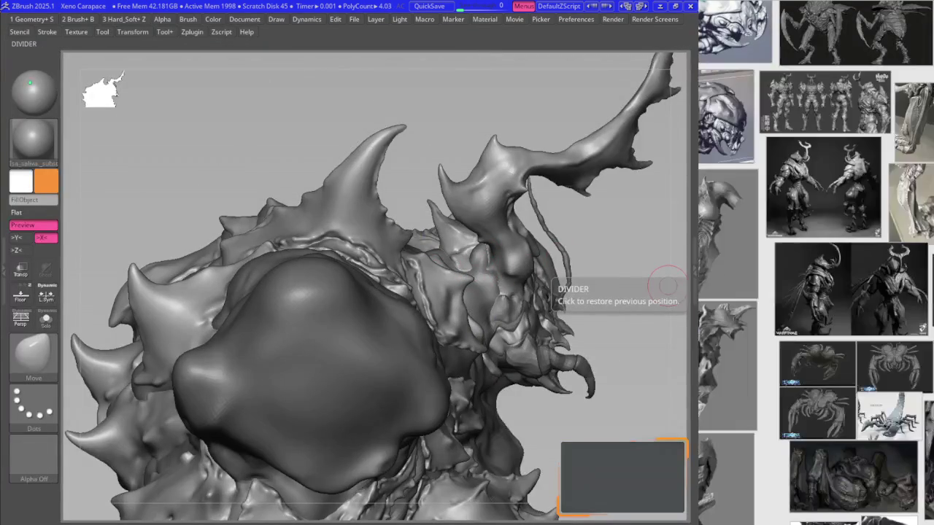
- Undo the latest strokes on the jaw and shoulder plates, with one small smoothing pass
{"action": "key", "text": "ctrl+z"}
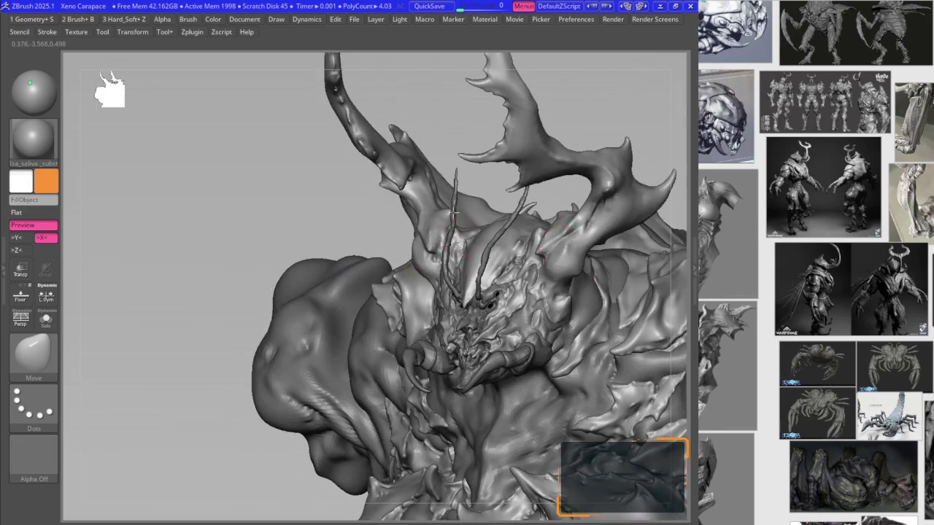
{"action": "key", "text": "ctrl+z"}
{"action": "key", "text": "ctrl+z"}
{"action": "key", "text": "ctrl+z"}
{"action": "key", "text": "ctrl+z"}
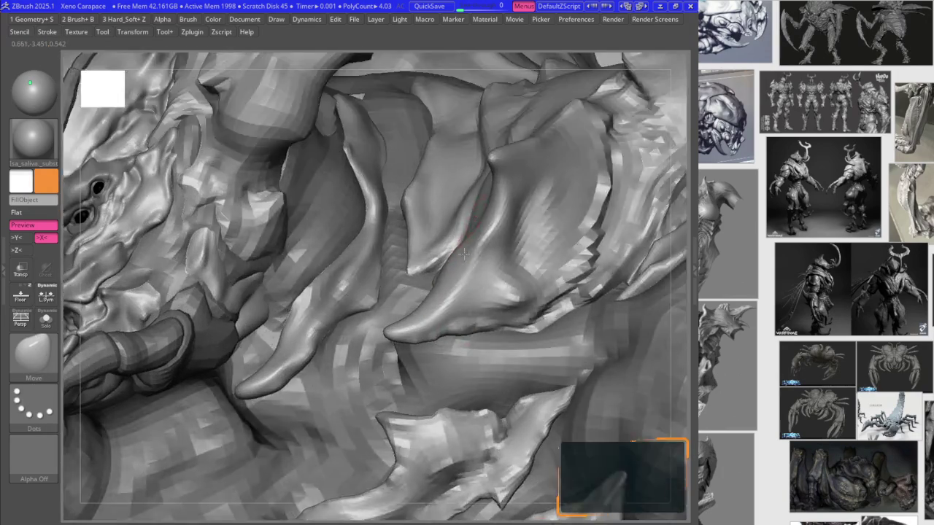
{"action": "key", "text": "ctrl+z"}
{"action": "key", "text": "ctrl+z"}
{"action": "key", "text": "ctrl+z"}
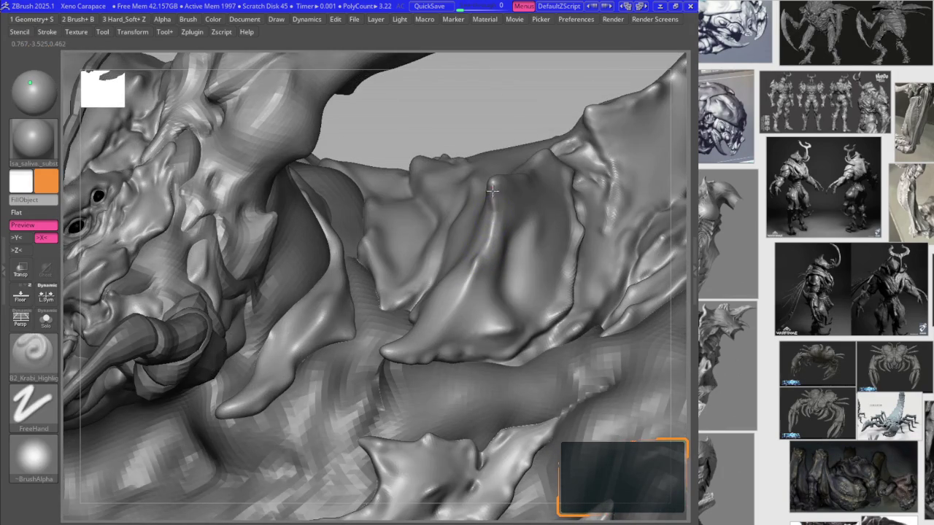
{"action": "key", "text": "ctrl+z"}
{"action": "key", "text": "ctrl+z"}
{"action": "key", "text": "ctrl+z"}
{"action": "key", "text": "ctrl+z"}
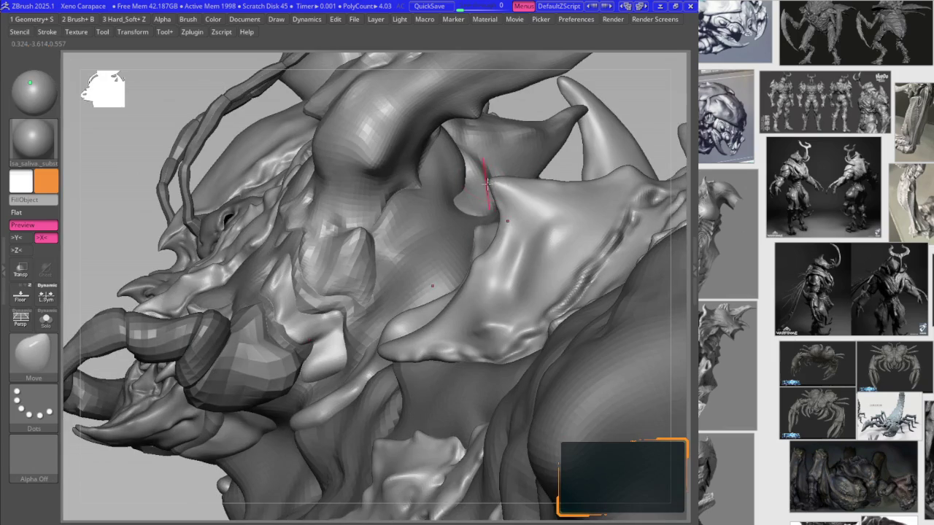
{"action": "key", "text": "ctrl+z"}
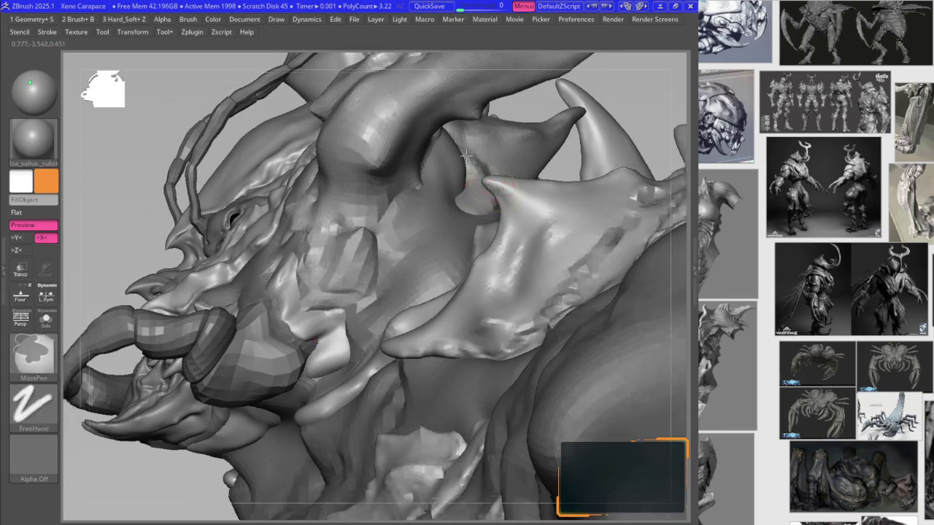
{"action": "key", "text": "ctrl+z"}
{"action": "key", "text": "ctrl+z"}
{"action": "key", "text": "ctrl+z"}
{"action": "key", "text": "ctrl+z"}
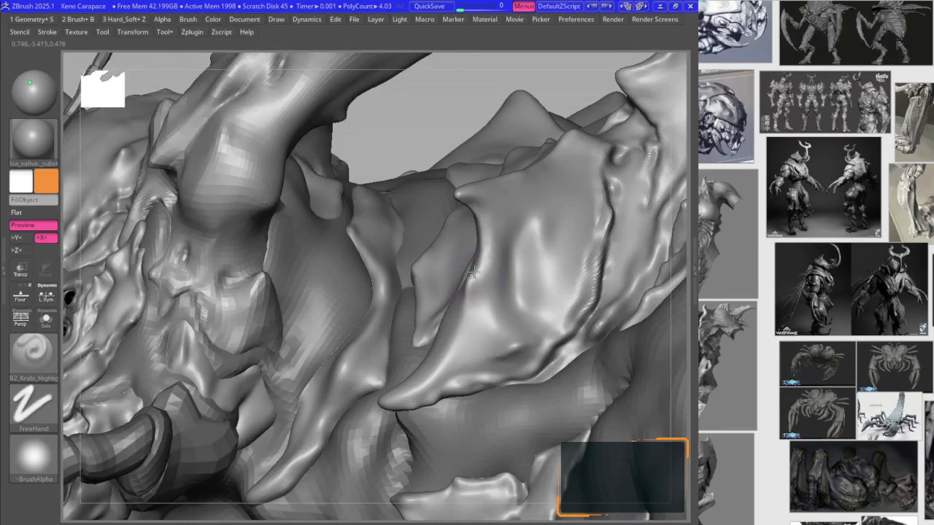
{"action": "key", "text": "ctrl+z"}
{"action": "key", "text": "ctrl+z"}
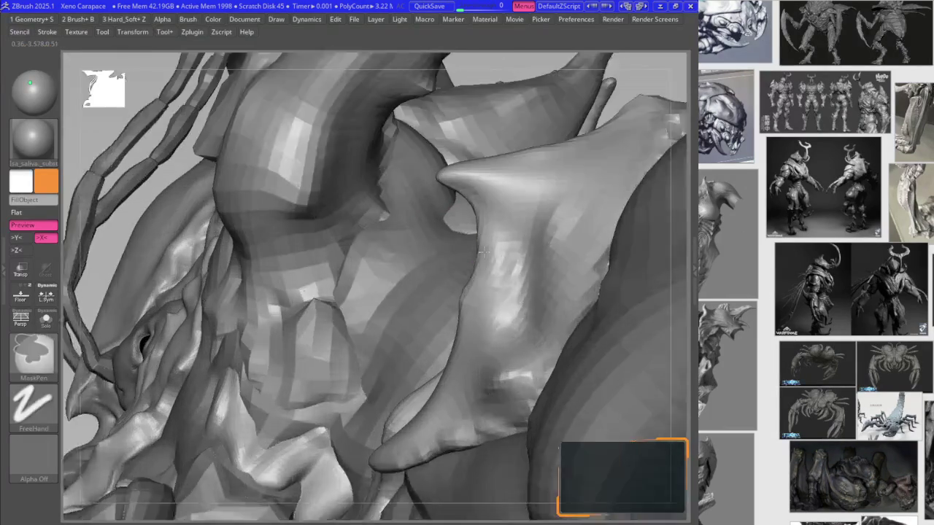
{"action": "key", "text": "ctrl+z"}
{"action": "key", "text": "ctrl+z"}
{"action": "key", "text": "ctrl+z"}
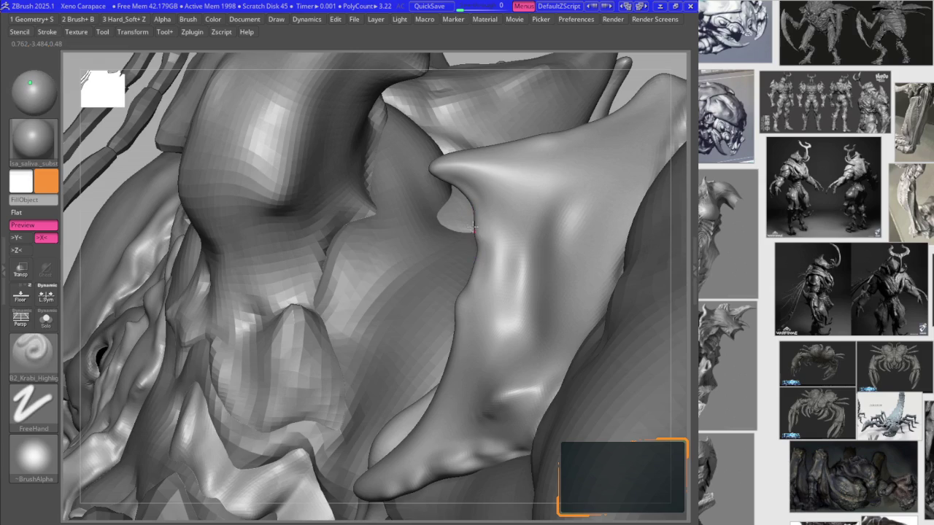
{"action": "key", "text": "ctrl+z"}
{"action": "key", "text": "ctrl+z"}
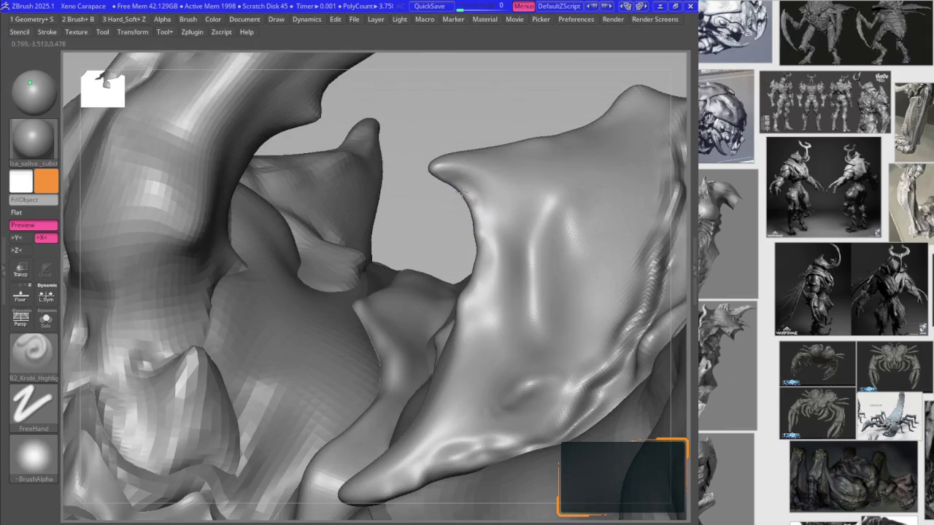
{"action": "key", "text": "ctrl+z"}
{"action": "key", "text": "ctrl+z"}
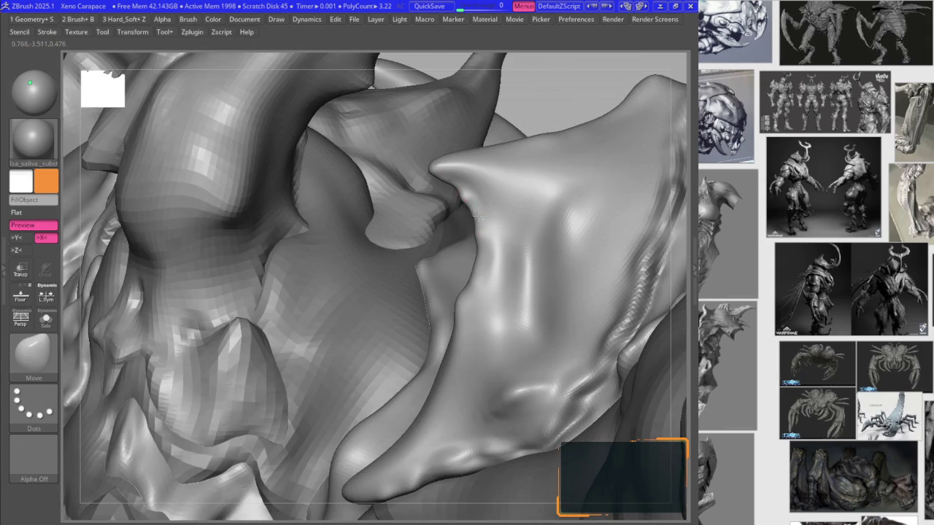
{"action": "key", "text": "ctrl+z"}
{"action": "key", "text": "ctrl+z"}
{"action": "key", "text": "ctrl+z"}
{"action": "key", "text": "ctrl+z"}
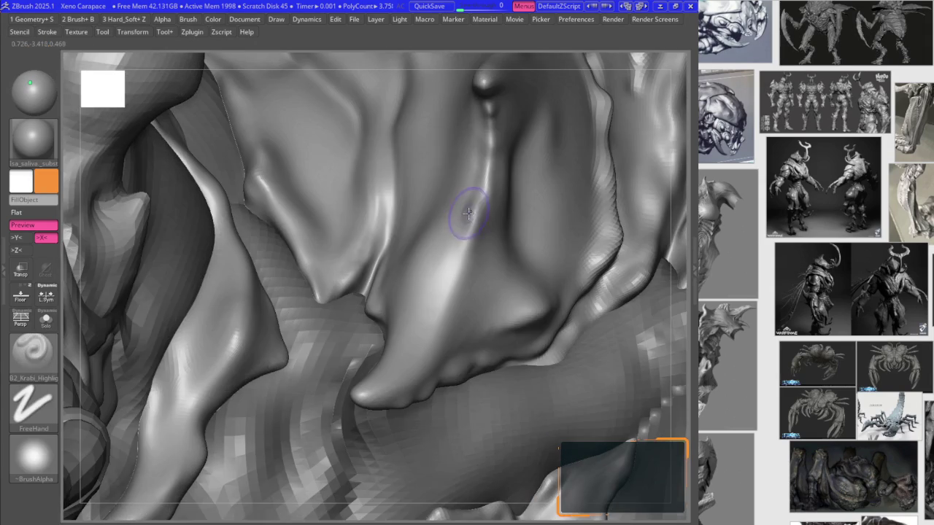
{"action": "key", "text": "ctrl+z"}
{"action": "key", "text": "ctrl+z"}
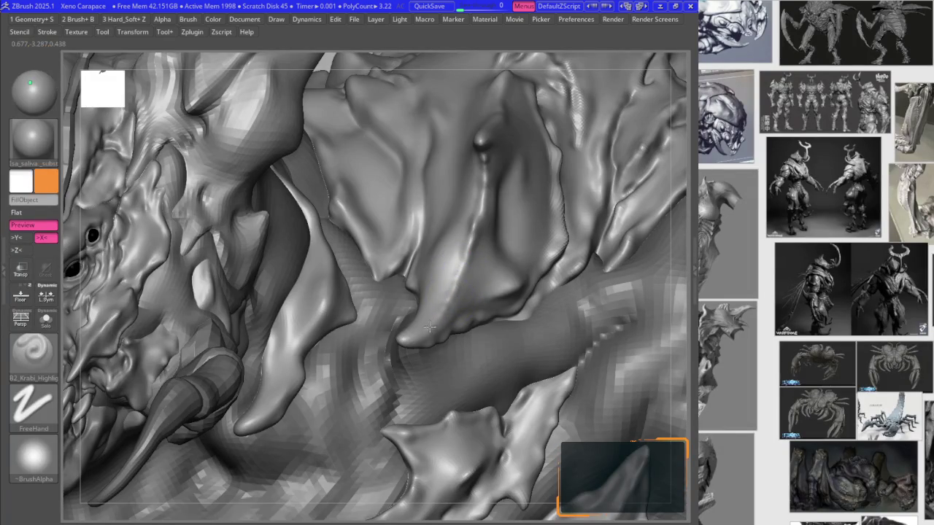
{"action": "key", "text": "ctrl+z"}
{"action": "key", "text": "ctrl+z"}
{"action": "key", "text": "ctrl+z"}
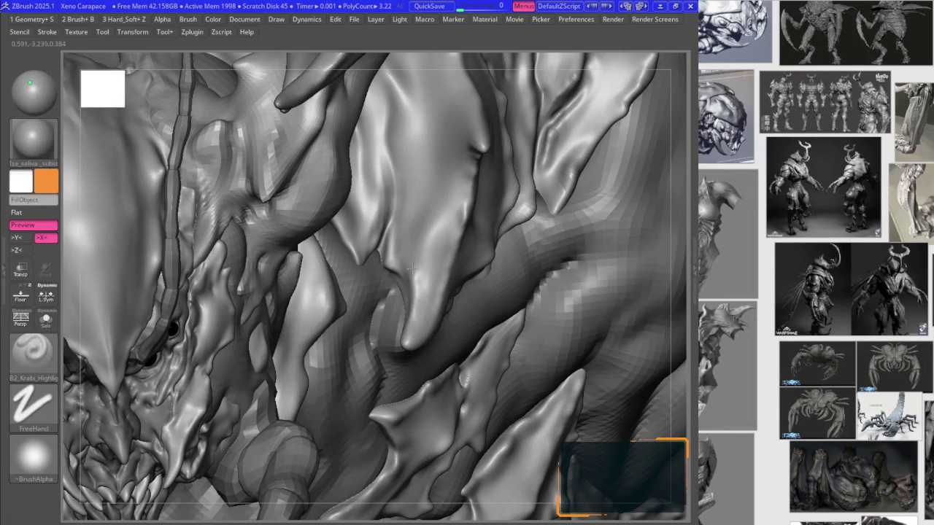
{"action": "left_click_drag", "start_coordinate": [402, 276], "coordinate": [384, 256], "text": "shift"}
{"action": "key", "text": "ctrl+z"}
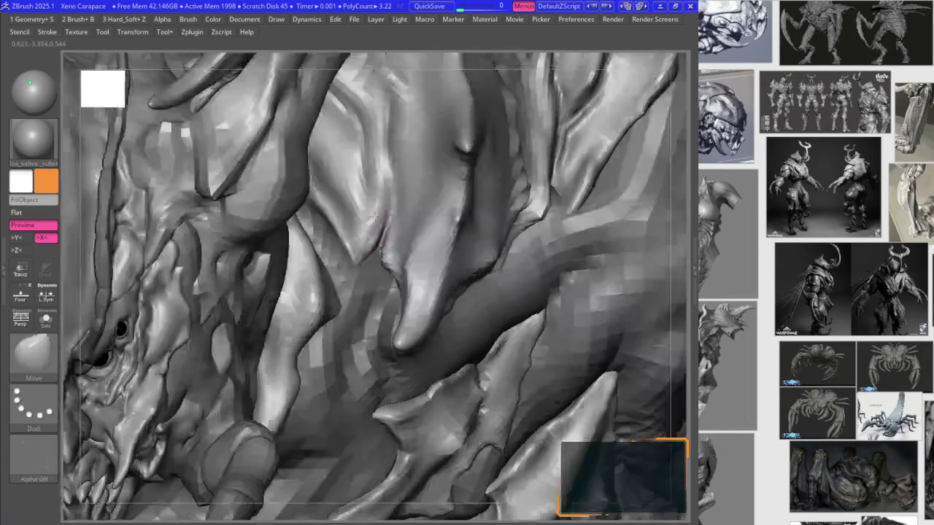
{"action": "key", "text": "ctrl+z"}
{"action": "key", "text": "ctrl+z"}
{"action": "key", "text": "ctrl+z"}
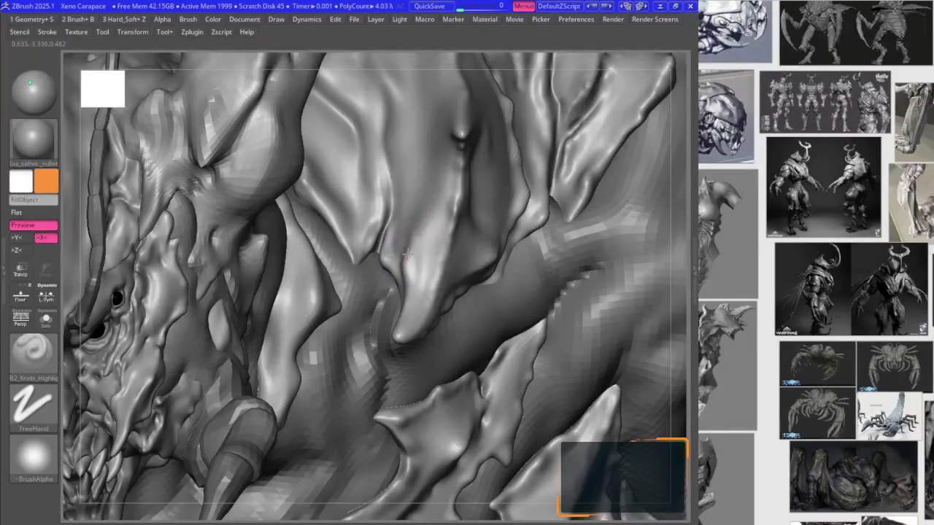
{"action": "key", "text": "ctrl+z"}
{"action": "key", "text": "ctrl+z"}
{"action": "key", "text": "ctrl+z"}
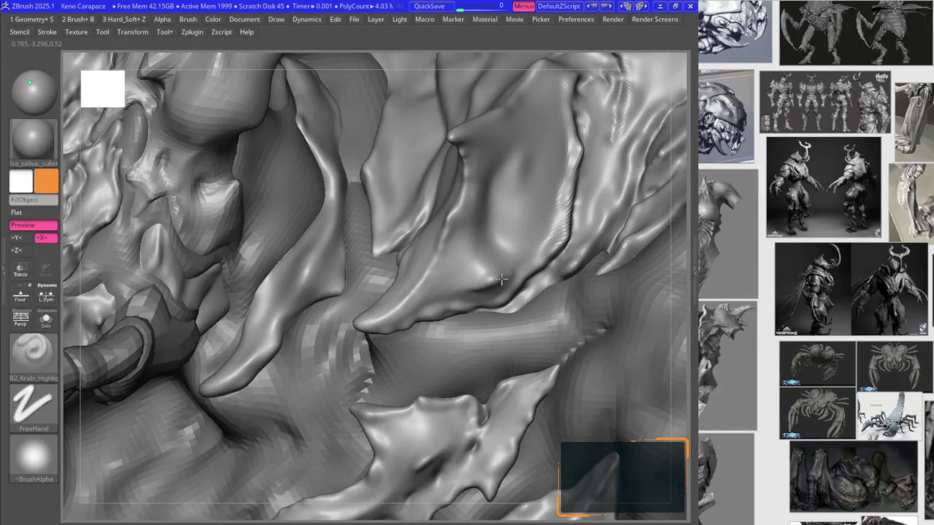
- Keep undoing neck, shoulder and jaw plate strokes back to the earlier full-bust state
{"action": "key", "text": "ctrl+z"}
{"action": "key", "text": "ctrl+z"}
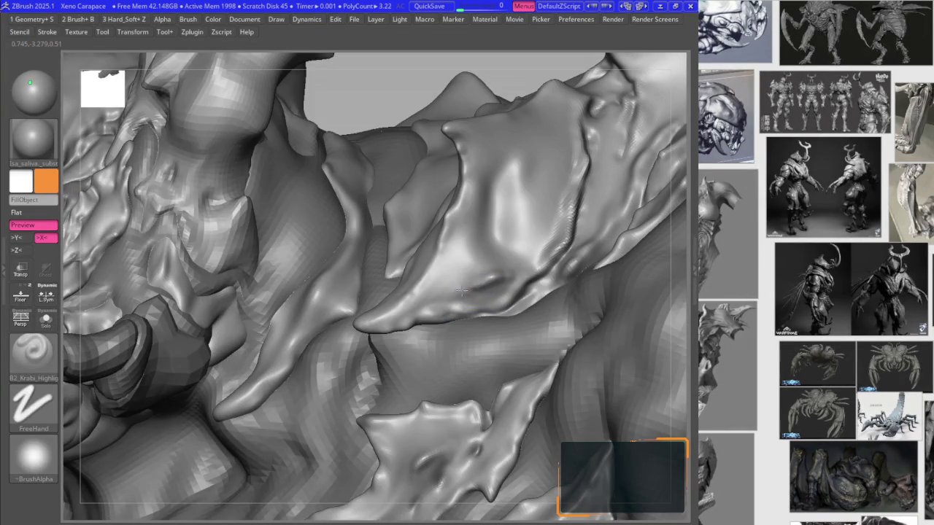
{"action": "key", "text": "ctrl+z"}
{"action": "key", "text": "ctrl+z"}
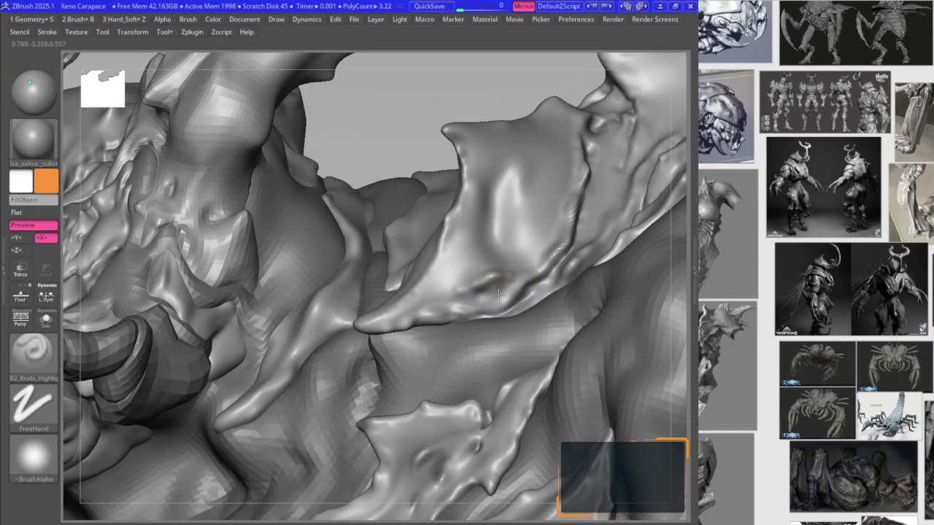
{"action": "key", "text": "ctrl+z"}
{"action": "key", "text": "ctrl+z"}
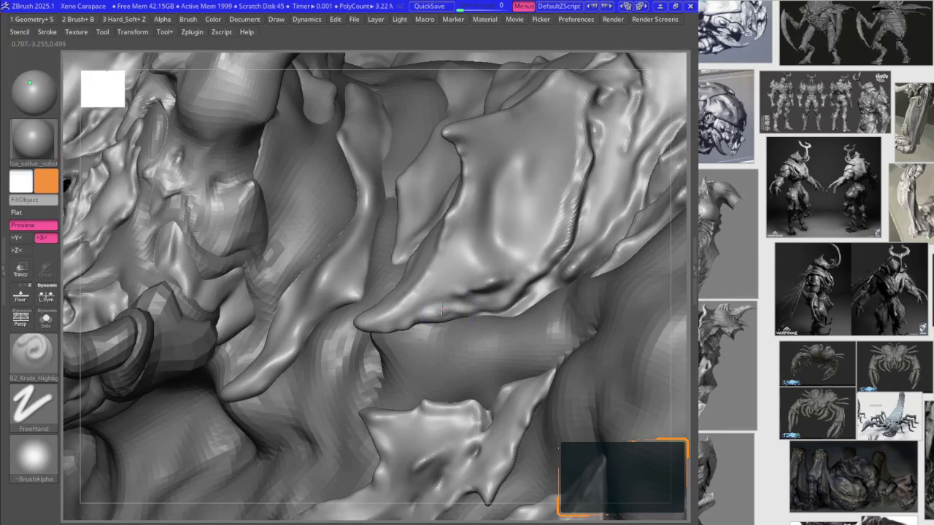
{"action": "key", "text": "ctrl+z"}
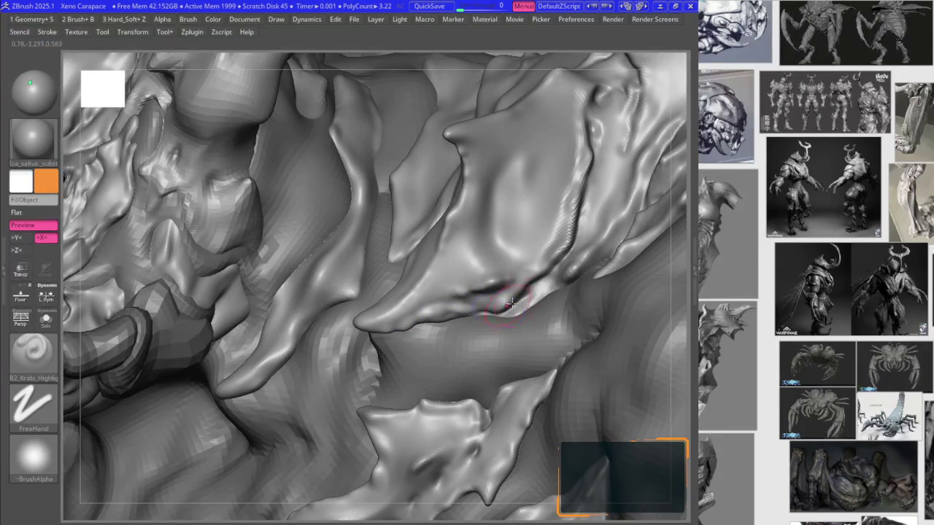
{"action": "key", "text": "ctrl+z"}
{"action": "key", "text": "ctrl+z"}
{"action": "key", "text": "ctrl+z"}
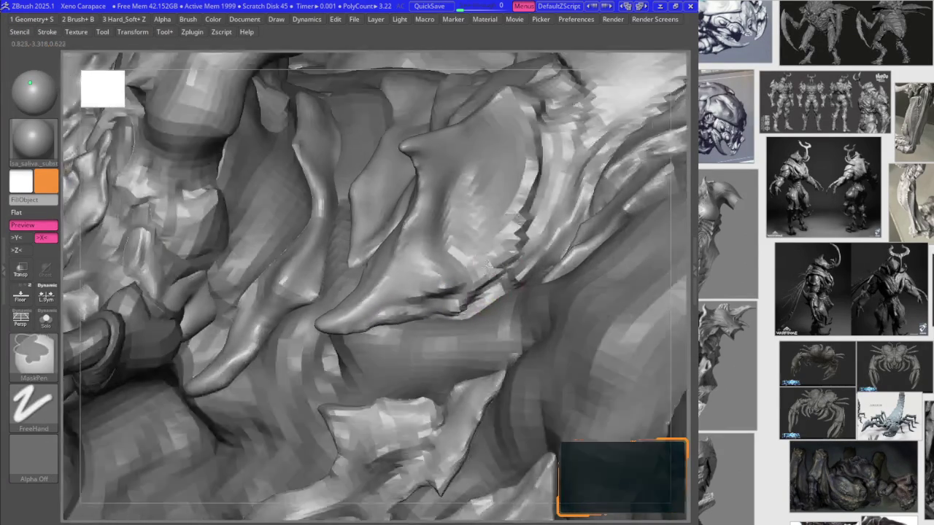
{"action": "key", "text": "ctrl+z"}
{"action": "key", "text": "ctrl+z"}
{"action": "key", "text": "ctrl+z"}
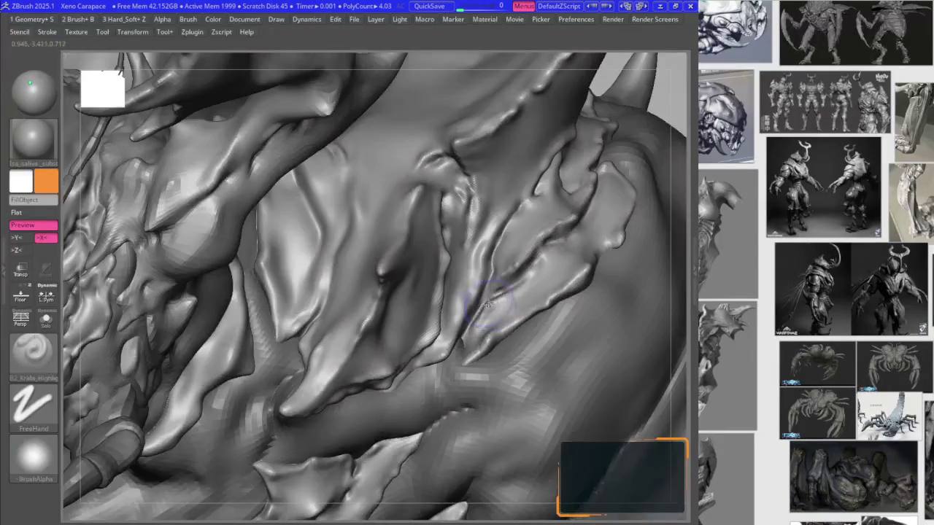
{"action": "key", "text": "ctrl+z"}
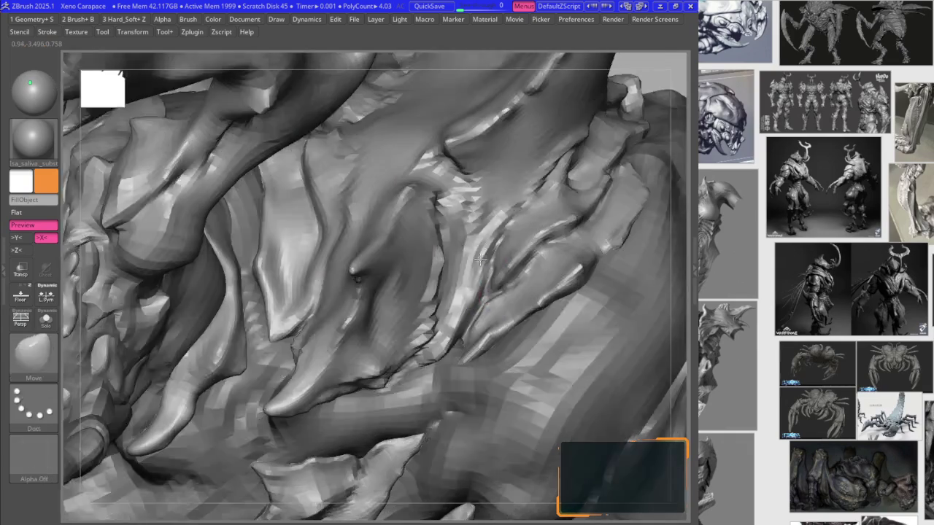
{"action": "key", "text": "ctrl+z"}
{"action": "key", "text": "ctrl+z"}
{"action": "key", "text": "ctrl+z"}
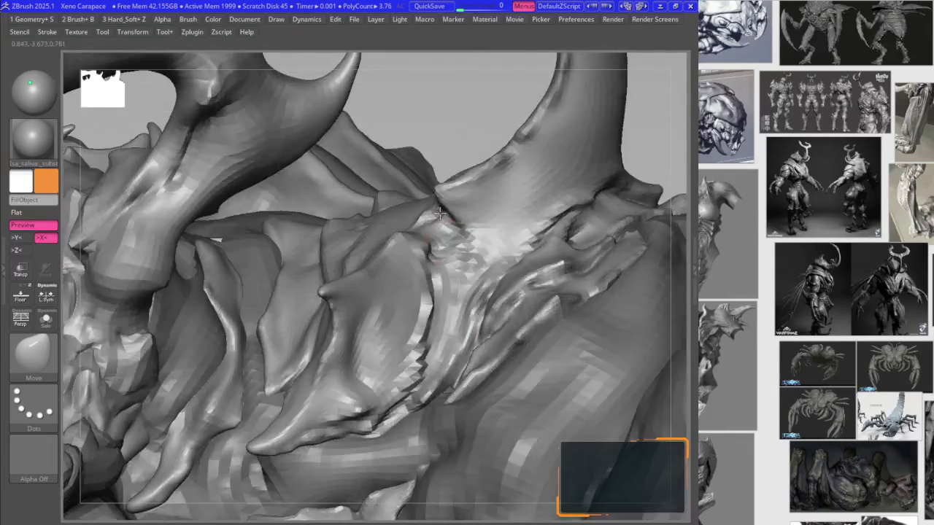
{"action": "key", "text": "ctrl+z"}
{"action": "key", "text": "ctrl+z"}
{"action": "key", "text": "ctrl+z"}
{"action": "key", "text": "ctrl+z"}
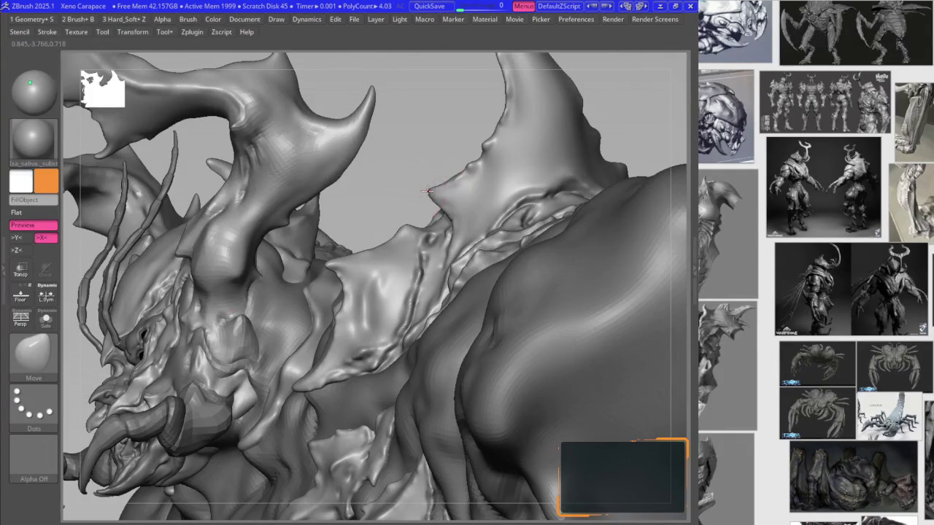
{"action": "key", "text": "ctrl+z"}
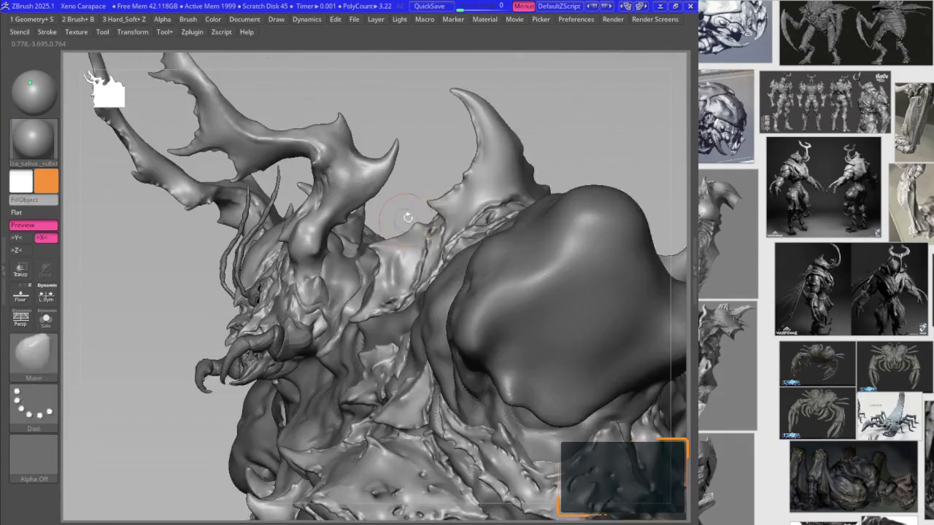
{"action": "key", "text": "ctrl+z"}
{"action": "key", "text": "ctrl+z"}
{"action": "key", "text": "ctrl+z"}
{"action": "key", "text": "ctrl+z"}
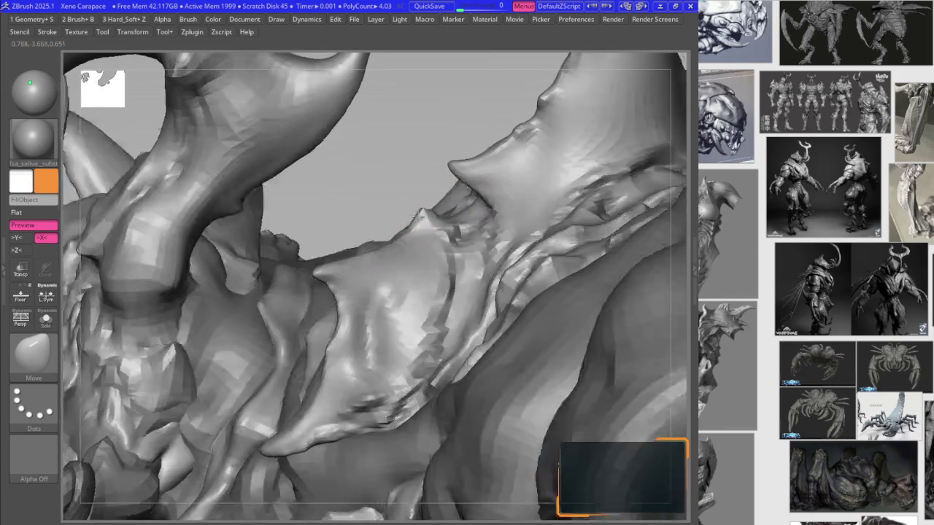
{"action": "key", "text": "ctrl+z"}
{"action": "key", "text": "ctrl+z"}
{"action": "key", "text": "ctrl+z"}
{"action": "key", "text": "ctrl+z"}
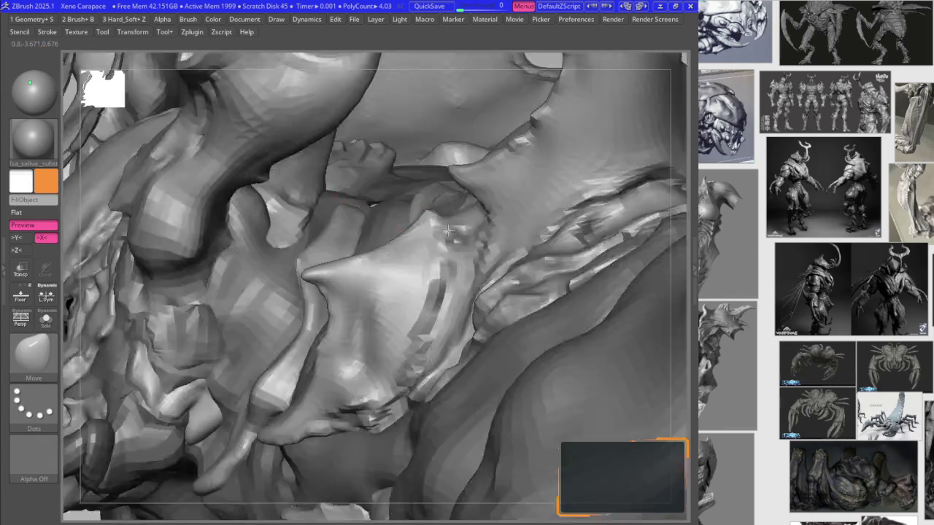
{"action": "key", "text": "ctrl+z"}
{"action": "key", "text": "ctrl+z"}
{"action": "key", "text": "ctrl+z"}
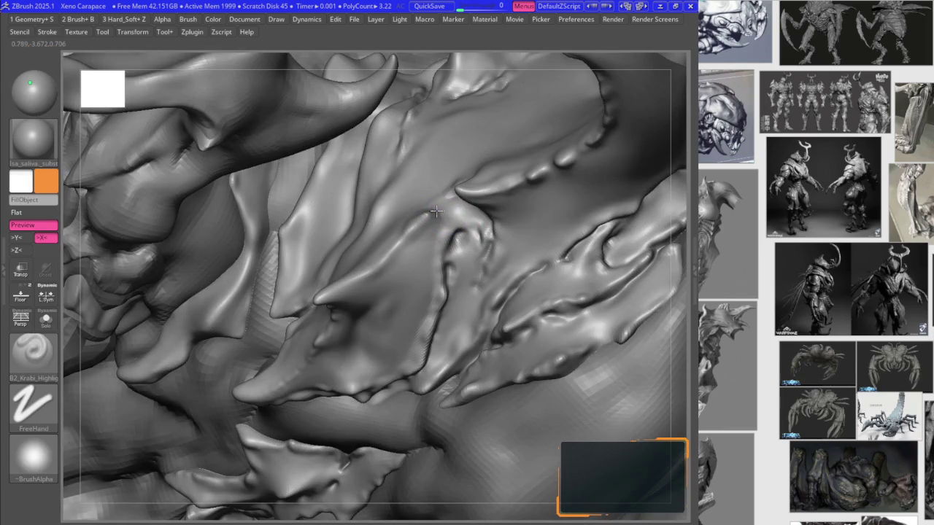
{"action": "key", "text": "ctrl+z"}
{"action": "key", "text": "ctrl+z"}
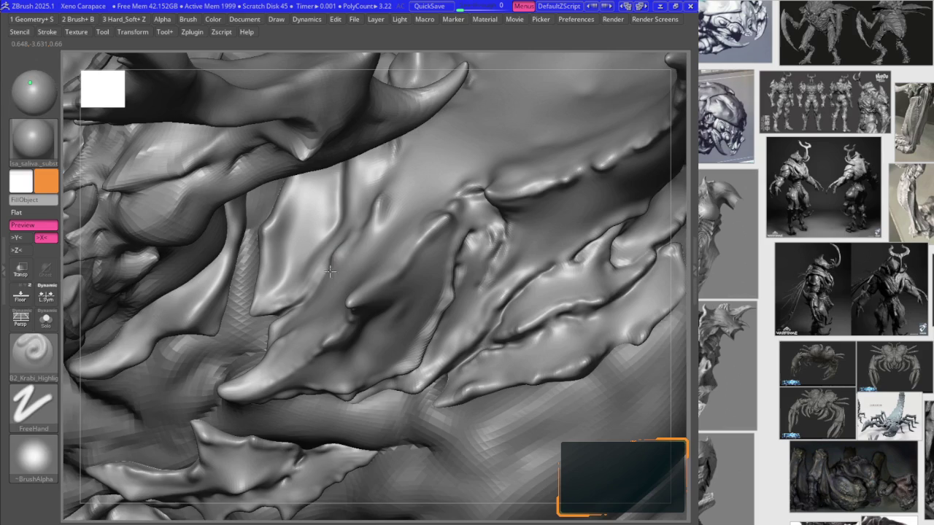
{"action": "key", "text": "ctrl+z"}
{"action": "key", "text": "ctrl+z"}
{"action": "key", "text": "ctrl+z"}
{"action": "key", "text": "ctrl+z"}
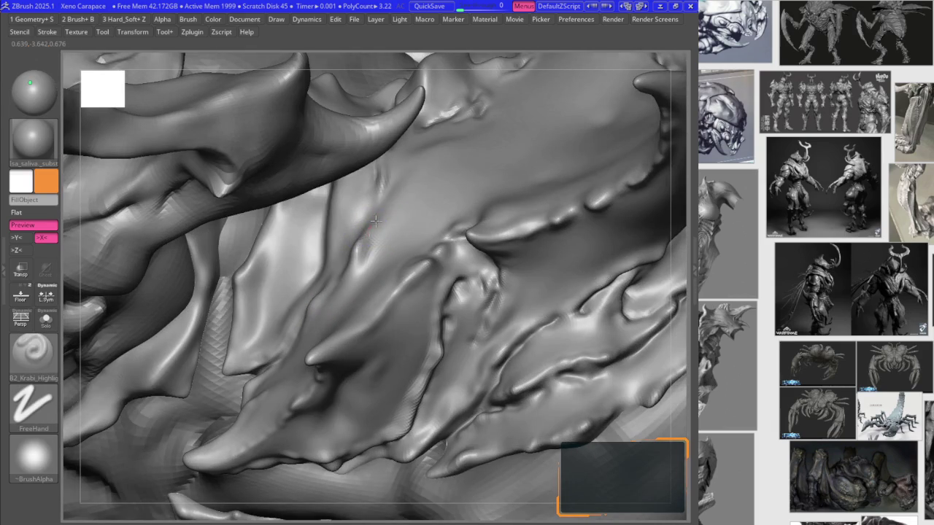
{"action": "key", "text": "ctrl+z"}
{"action": "key", "text": "ctrl+z"}
{"action": "key", "text": "ctrl+z"}
{"action": "key", "text": "ctrl+z"}
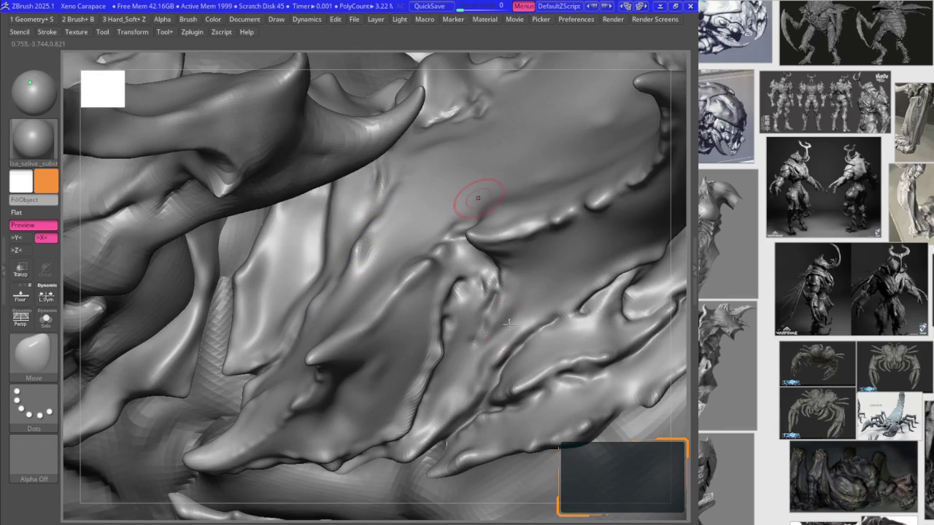
{"action": "key", "text": "ctrl+z"}
{"action": "key", "text": "ctrl+z"}
{"action": "key", "text": "ctrl+z"}
{"action": "key", "text": "ctrl+z"}
{"action": "key", "text": "ctrl+z"}
{"action": "key", "text": "ctrl+z"}
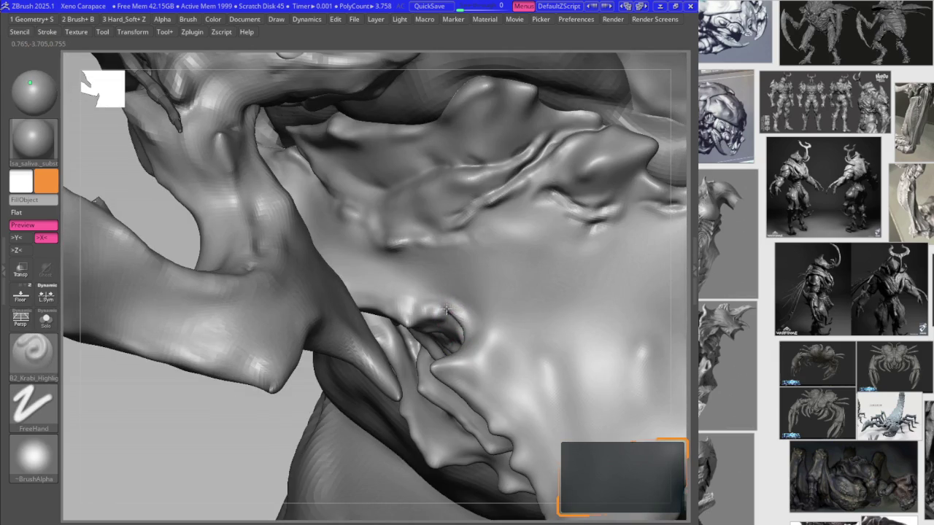
{"action": "key", "text": "ctrl+z"}
{"action": "key", "text": "ctrl+z"}
{"action": "key", "text": "ctrl+z"}
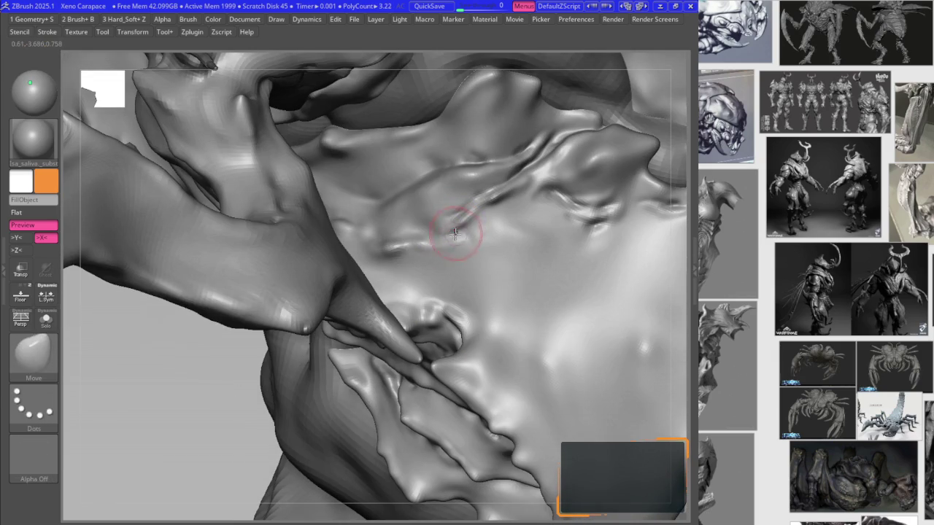
{"action": "key", "text": "ctrl+z"}
{"action": "key", "text": "ctrl+z"}
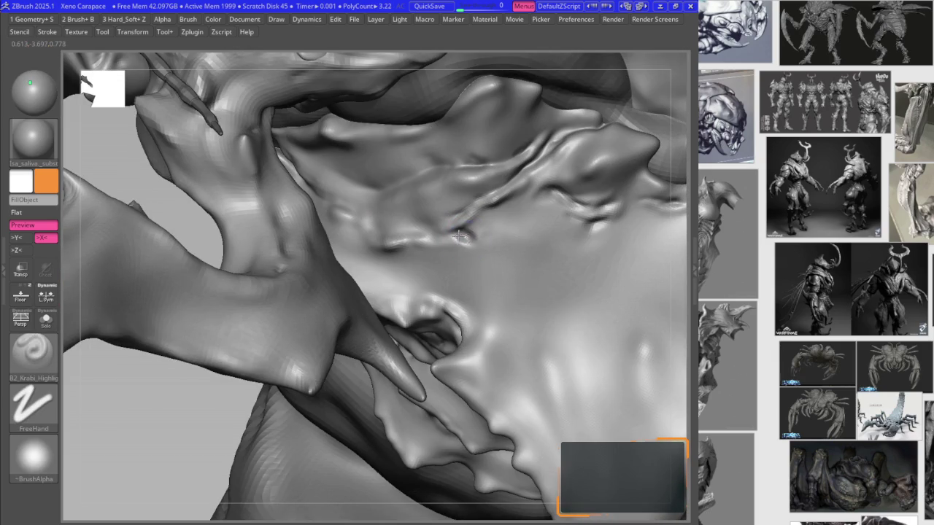
{"action": "key", "text": "ctrl+z"}
{"action": "key", "text": "ctrl+z"}
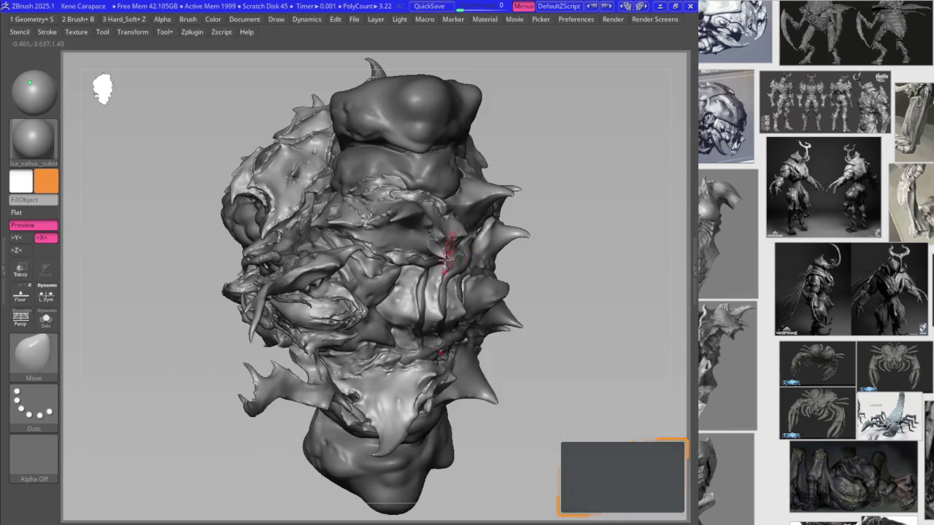
{"action": "key", "text": "ctrl+z"}
- Smooth the rough patch on the jaw plate and return to the highlight brush
{"action": "key", "text": "b"}
{"action": "key", "text": "ctrl+z"}
{"action": "key", "text": "ctrl+z"}
{"action": "key", "text": "ctrl+z"}
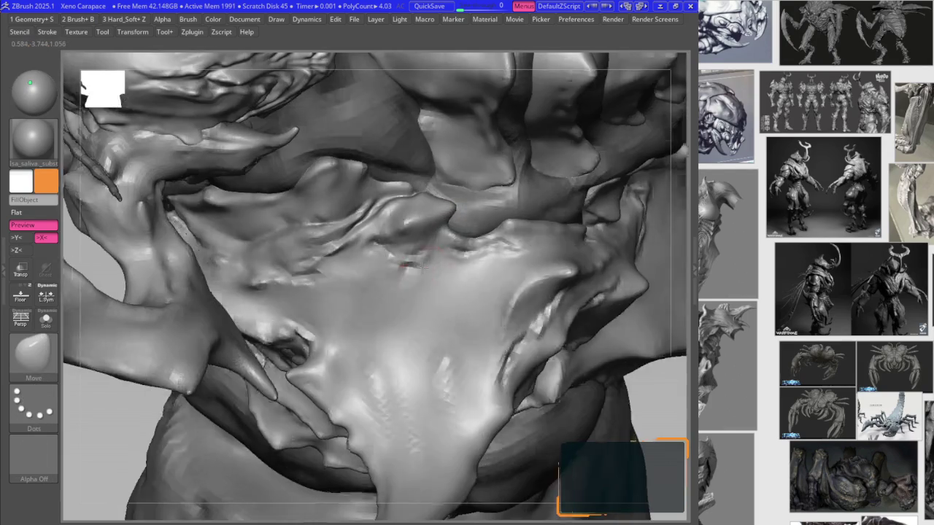
{"action": "key", "text": "ctrl+z"}
{"action": "left_click_drag", "start_coordinate": [411, 257], "coordinate": [335, 286], "text": "shift"}
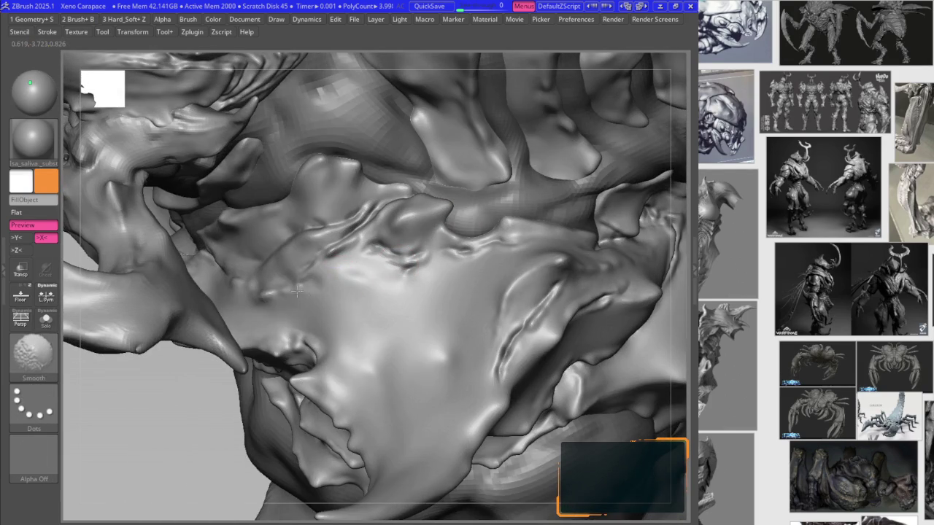
{"action": "key", "text": "b"}
{"action": "left_click", "coordinate": [288, 357]}
- Undo several more sculpting steps and rotate the bust to compare plate versions
{"action": "key", "text": "ctrl+z"}
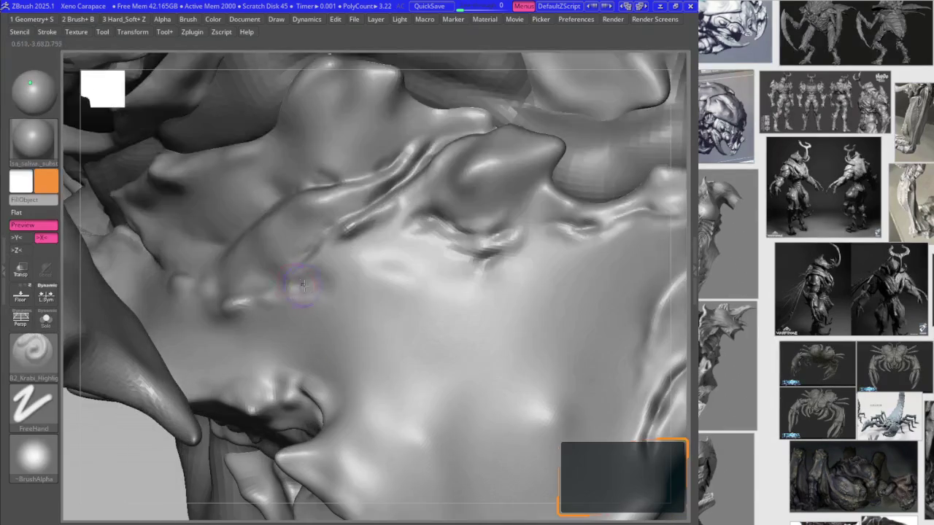
{"action": "key", "text": "ctrl+z"}
{"action": "key", "text": "ctrl+z"}
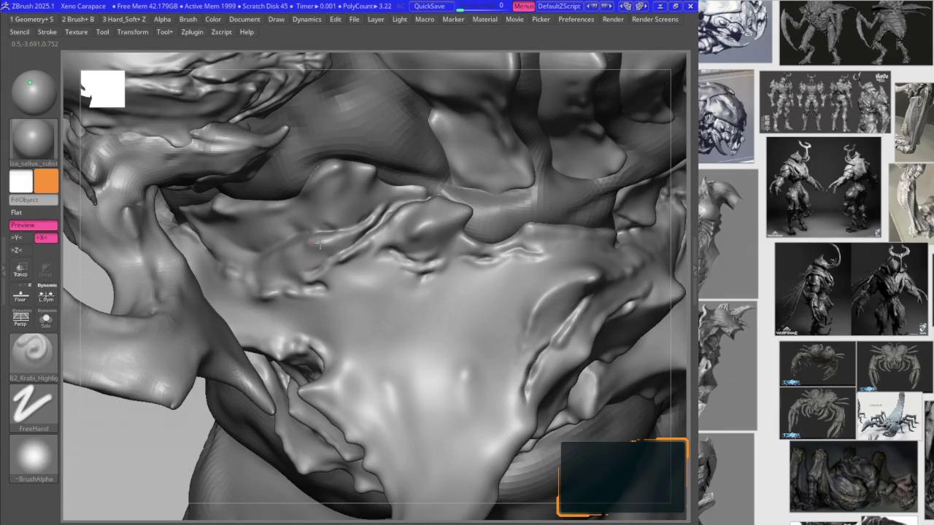
{"action": "key", "text": "ctrl+z"}
{"action": "key", "text": "ctrl+z"}
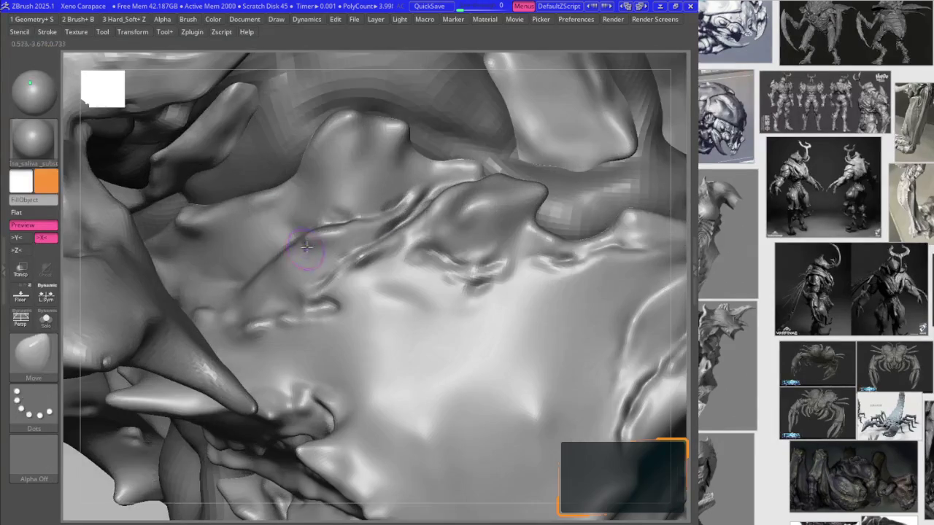
{"action": "key", "text": "ctrl+z"}
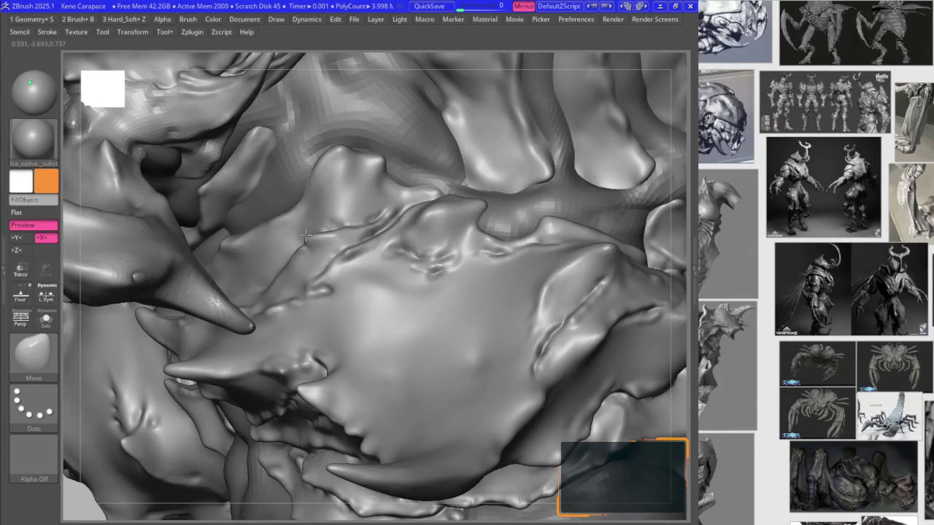
{"action": "key", "text": "ctrl+z"}
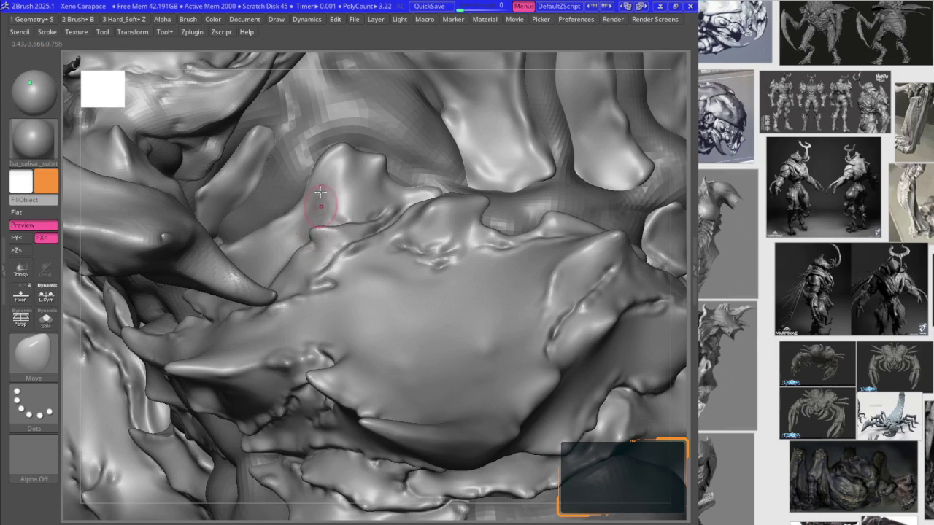
{"action": "key", "text": "ctrl+z"}
{"action": "key", "text": "ctrl+z"}
{"action": "key", "text": "ctrl+z"}
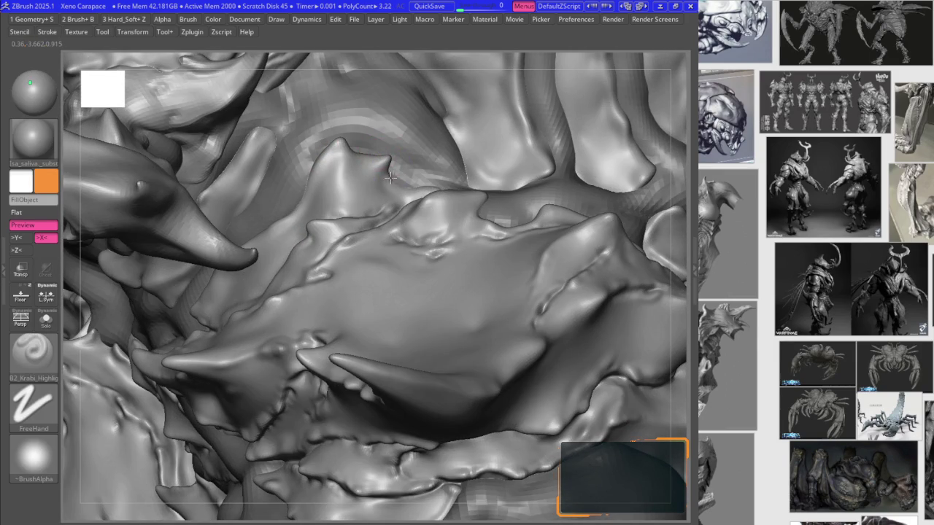
{"action": "mouse_move", "coordinate": [400, 189]}
{"action": "right_mouse_down"}
{"action": "mouse_move", "coordinate": [440, 209]}
{"action": "mouse_move", "coordinate": [410, 221]}
{"action": "mouse_move", "coordinate": [396, 240]}
{"action": "mouse_move", "coordinate": [482, 266]}
{"action": "mouse_move", "coordinate": [478, 232]}
{"action": "right_mouse_up"}
- Alternate the Move and highlight brushes to nudge and compare the jaw plate ridges
{"action": "key", "text": "b"}
{"action": "key", "text": "m"}
{"action": "key", "text": "v"}
{"action": "key", "text": "b"}
{"action": "key", "text": "m"}
{"action": "key", "text": "v"}
{"action": "key", "text": "b"}
{"action": "key", "text": "m"}
{"action": "key", "text": "v"}
{"action": "key", "text": "b"}
{"action": "key", "text": "k"}
{"action": "key", "text": "r"}
{"action": "key", "text": "b"}
{"action": "key", "text": "m"}
{"action": "key", "text": "v"}
{"action": "mouse_move", "coordinate": [442, 197]}
{"action": "right_mouse_down"}
{"action": "mouse_move", "coordinate": [427, 246]}
{"action": "mouse_move", "coordinate": [259, 249]}
{"action": "right_mouse_up"}
- Finish the brush switching, then tilt and zoom in closely on the jaw plate edges
{"action": "key", "text": "b"}
{"action": "key", "text": "k"}
{"action": "key", "text": "r"}
{"action": "key", "text": "b"}
{"action": "key", "text": "m"}
{"action": "key", "text": "v"}
{"action": "key", "text": "b"}
{"action": "key", "text": "k"}
{"action": "key", "text": "r"}
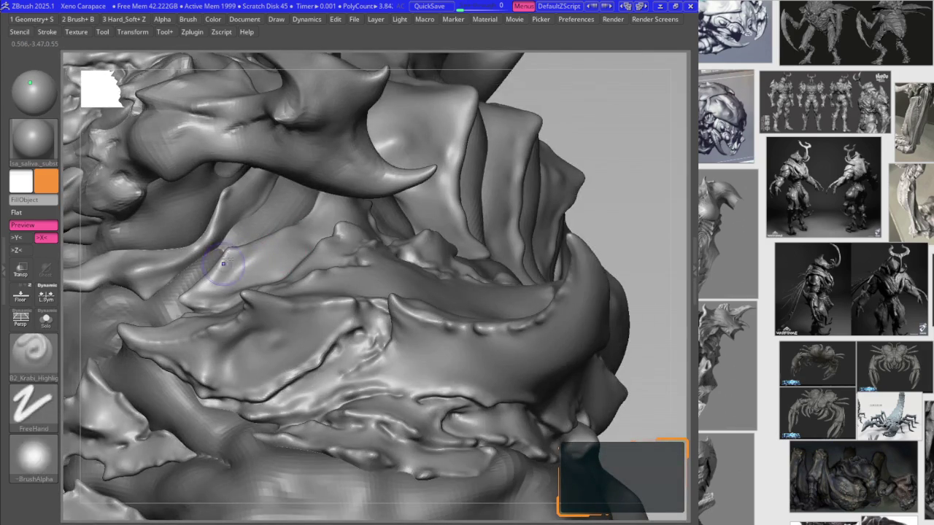
{"action": "right_click_drag", "start_coordinate": [223, 263], "coordinate": [223, 235]}
{"action": "mouse_move", "coordinate": [264, 206]}
{"action": "right_mouse_down", "text": "ctrl"}
{"action": "mouse_move", "coordinate": [276, 261]}
{"action": "mouse_move", "coordinate": [377, 181]}
{"action": "mouse_move", "coordinate": [384, 186]}
{"action": "mouse_move", "coordinate": [371, 183]}
{"action": "mouse_move", "coordinate": [408, 132]}
{"action": "mouse_move", "coordinate": [403, 156]}
{"action": "right_mouse_up", "text": "ctrl"}
- Select the Extract4 plate subtool and switch to the DamStandard brush
{"action": "key", "text": "b"}
{"action": "key", "text": "m"}
{"action": "key", "text": "v"}
{"action": "left_click", "coordinate": [396, 162], "text": "alt"}
{"action": "key", "text": "b"}
{"action": "left_click", "coordinate": [412, 262]}
{"action": "key", "text": "space"}
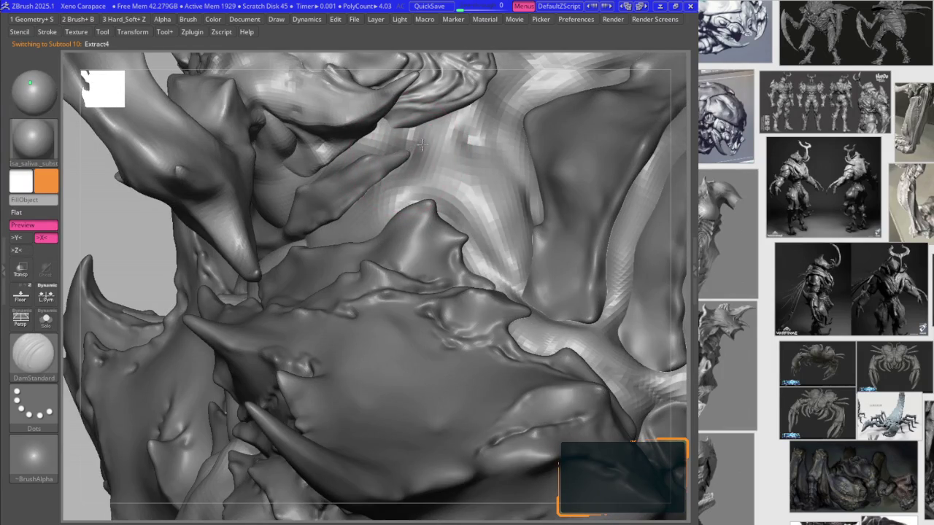
{"action": "mouse_move", "coordinate": [375, 130]}
{"action": "right_mouse_down"}
{"action": "mouse_move", "coordinate": [398, 135]}
{"action": "mouse_move", "coordinate": [377, 157]}
{"action": "mouse_move", "coordinate": [387, 170]}
{"action": "right_mouse_up"}
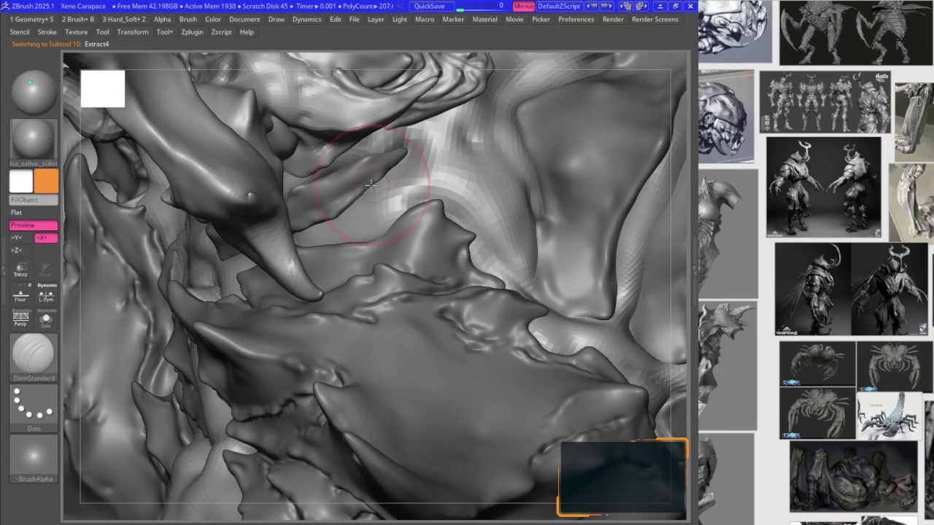
- Reactivate the Merged_TPose30_Skin_ZSphere1_38 body subtool with the B2_Krabi_Highlight brush, viewing the shoulder spikes
{"action": "left_click", "coordinate": [371, 184], "text": "alt"}
{"action": "key", "text": "b"}
{"action": "left_click", "coordinate": [387, 286]}
{"action": "key", "text": "b"}
{"action": "key", "text": "m"}
{"action": "key", "text": "v"}
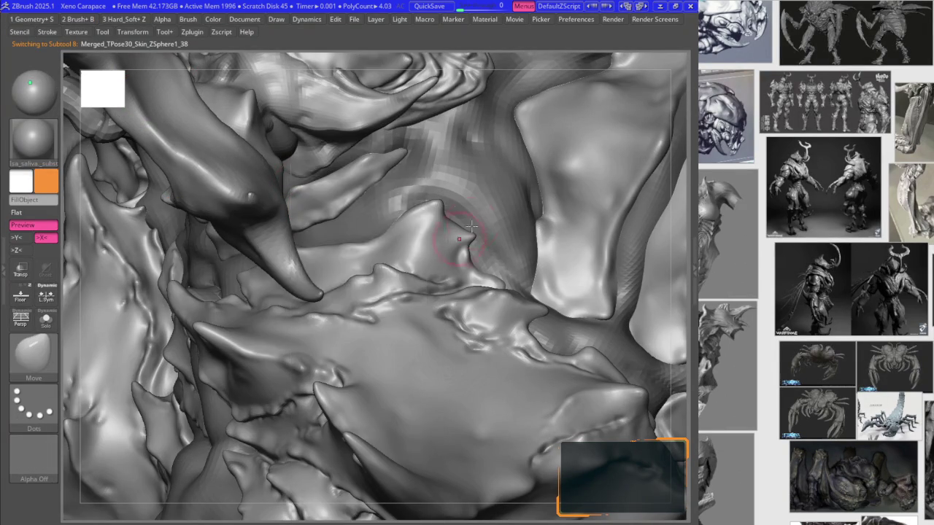
{"action": "key", "text": "1"}
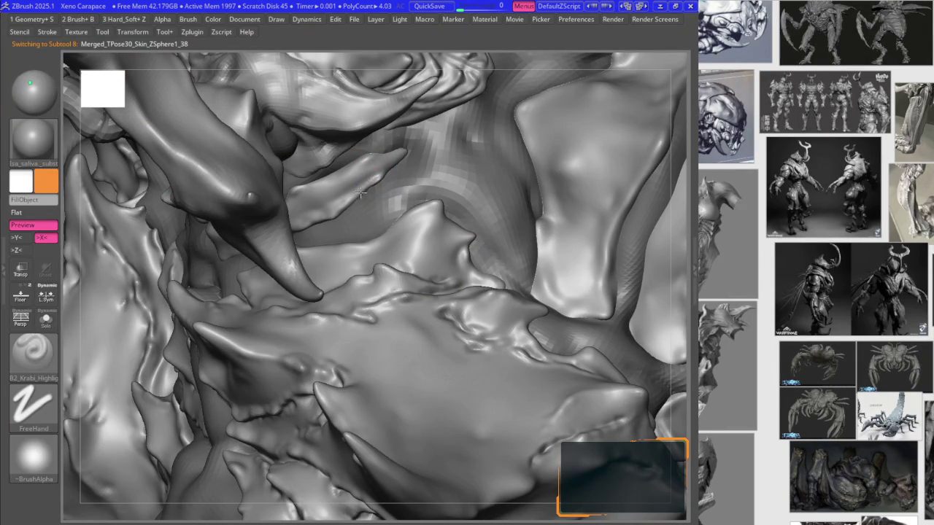
{"action": "mouse_move", "coordinate": [396, 166]}
{"action": "right_mouse_down"}
{"action": "mouse_move", "coordinate": [378, 154]}
{"action": "mouse_move", "coordinate": [369, 163]}
{"action": "right_mouse_up"}
{"action": "mouse_move", "coordinate": [323, 183]}
{"action": "right_mouse_down"}
{"action": "mouse_move", "coordinate": [308, 198]}
{"action": "mouse_move", "coordinate": [315, 152]}
{"action": "mouse_move", "coordinate": [321, 196]}
{"action": "right_mouse_up"}
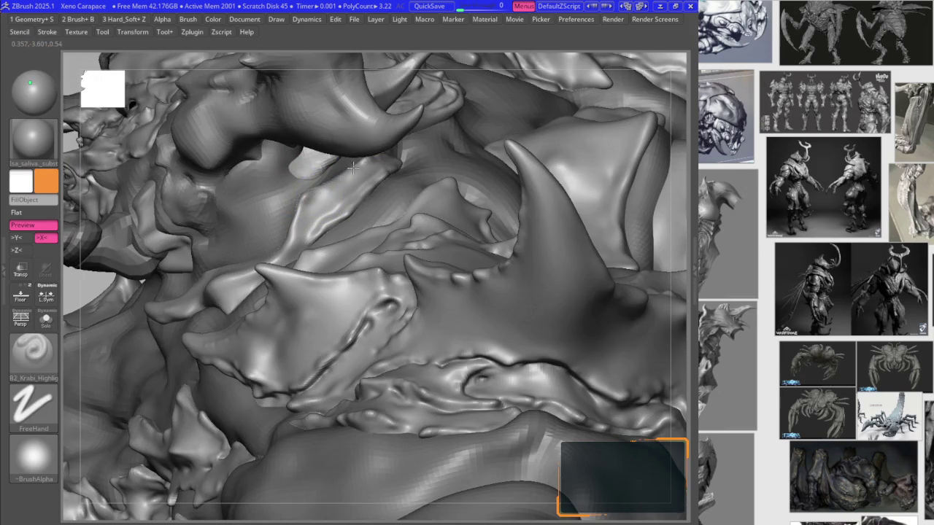